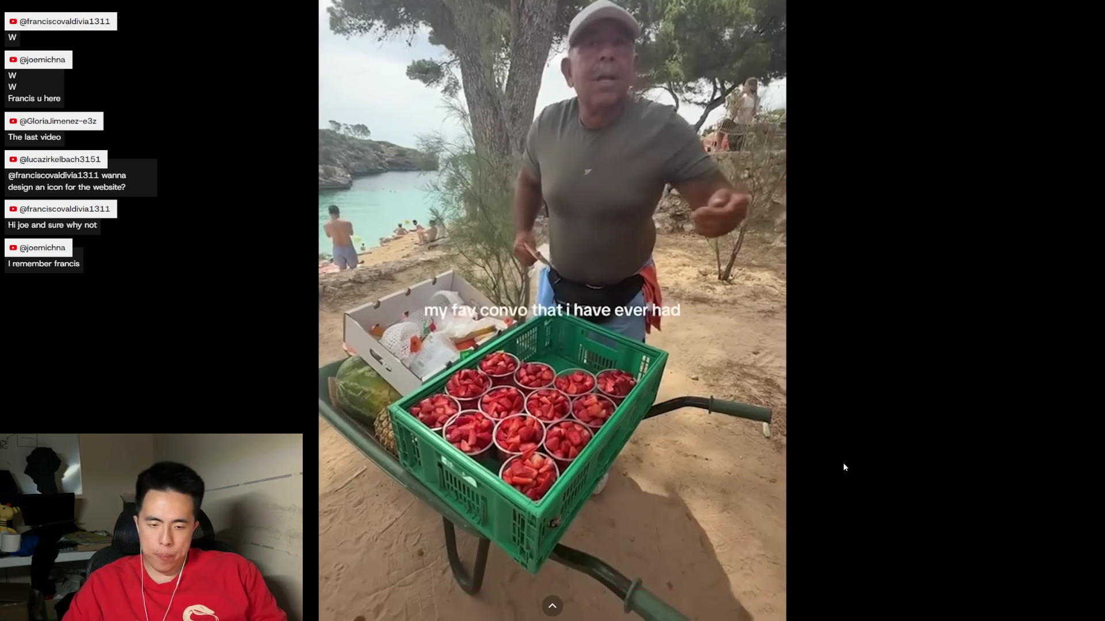
Step: Let the video play to its end, then leave fullscreen as Fugitive Decided to Send It loads
mouse_move(790, 416)
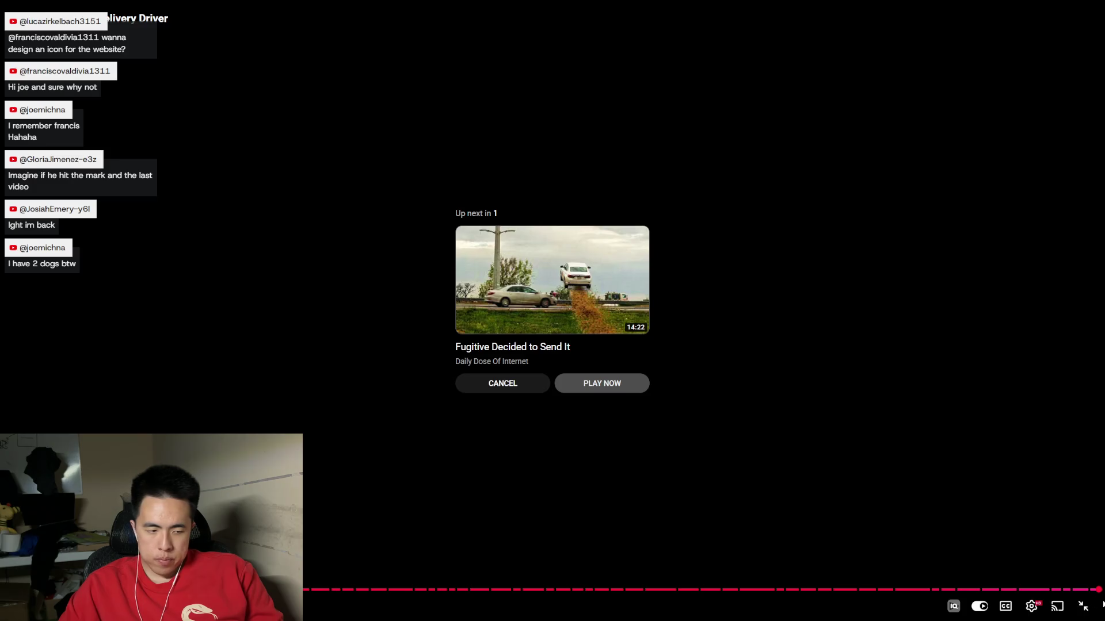
click(1086, 607)
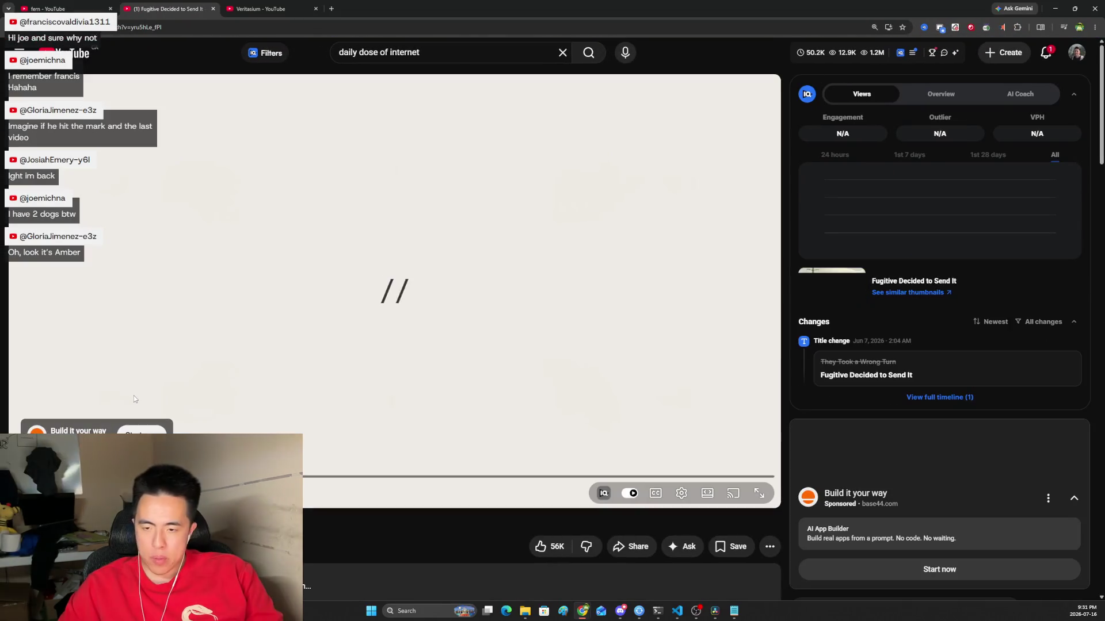
Step: Go back to the fern channel's Videos page and play 'Why Is McDonald's Failing in Africa?'
click(52, 9)
scroll(213, 206, up, 10)
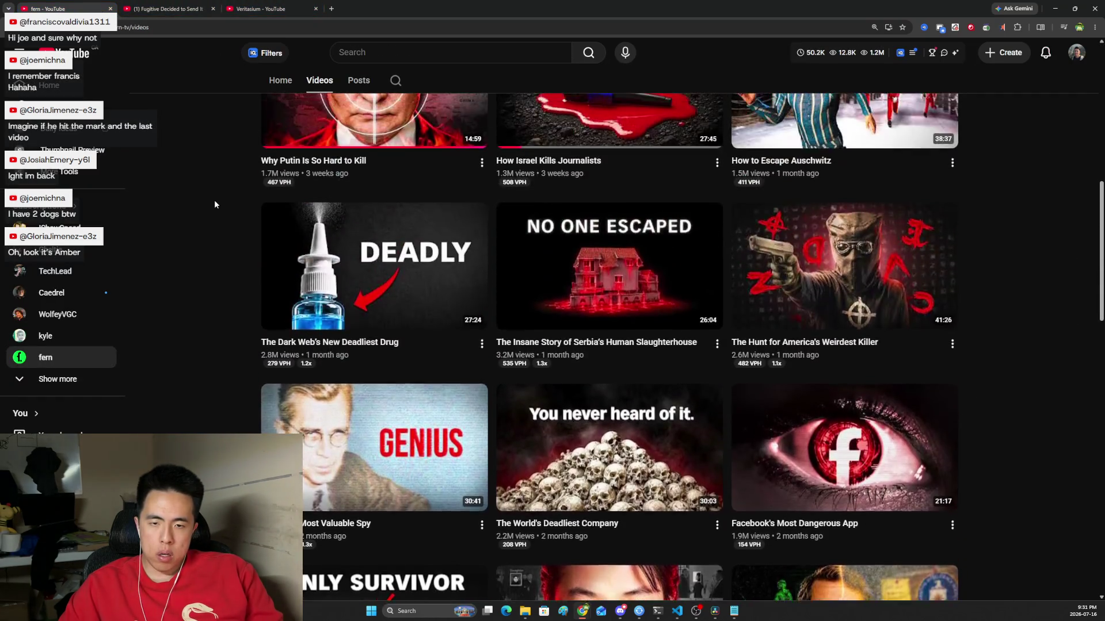
scroll(215, 204, up, 3)
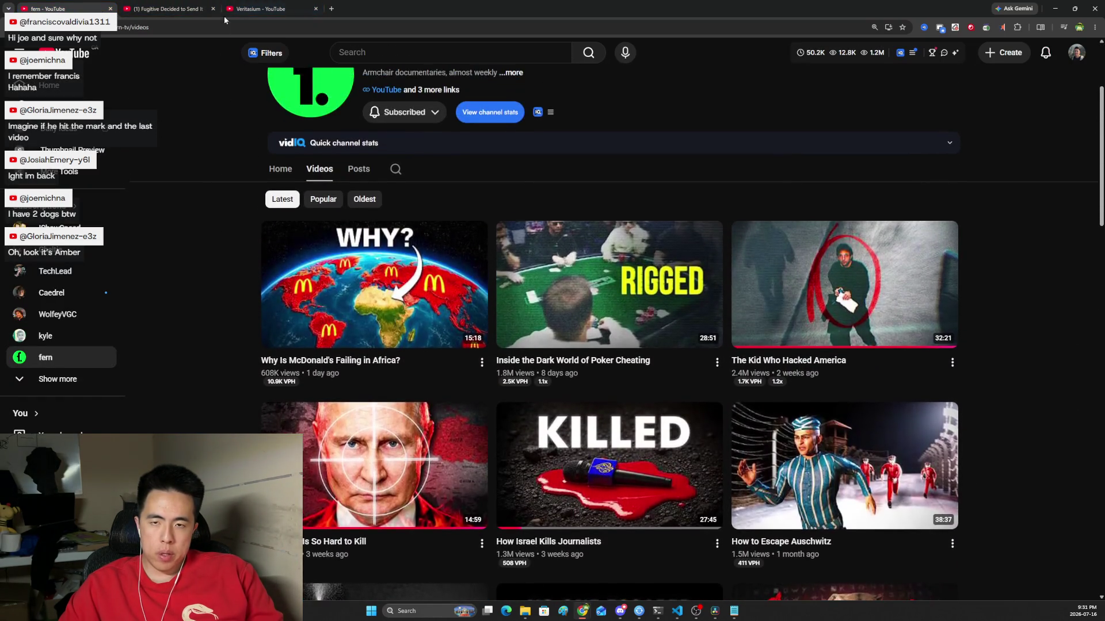
click(217, 3)
click(58, 3)
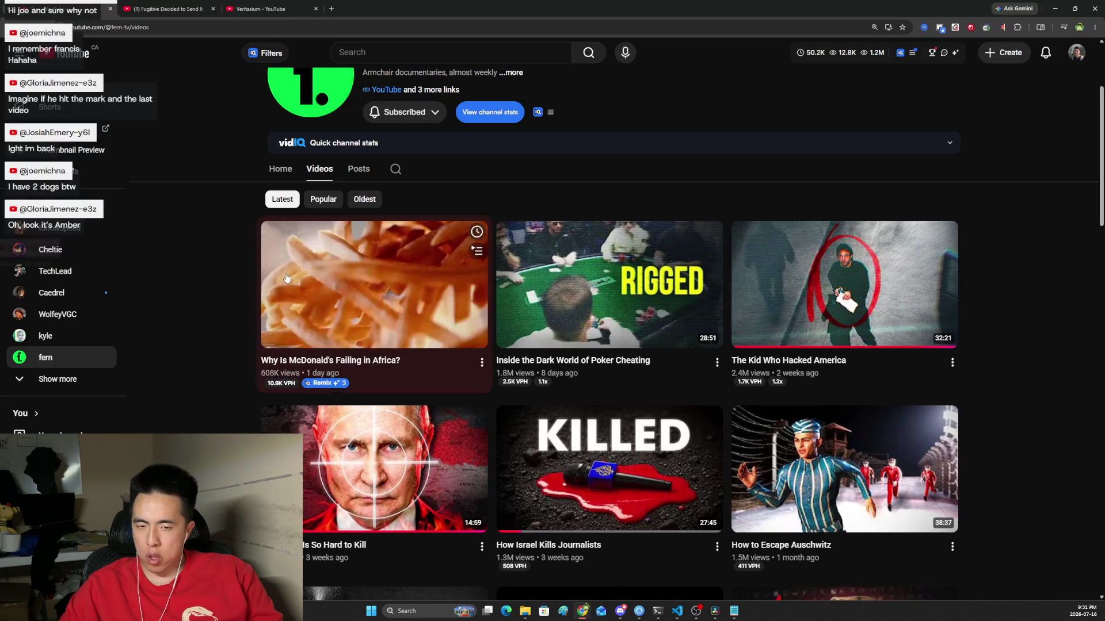
click(305, 284)
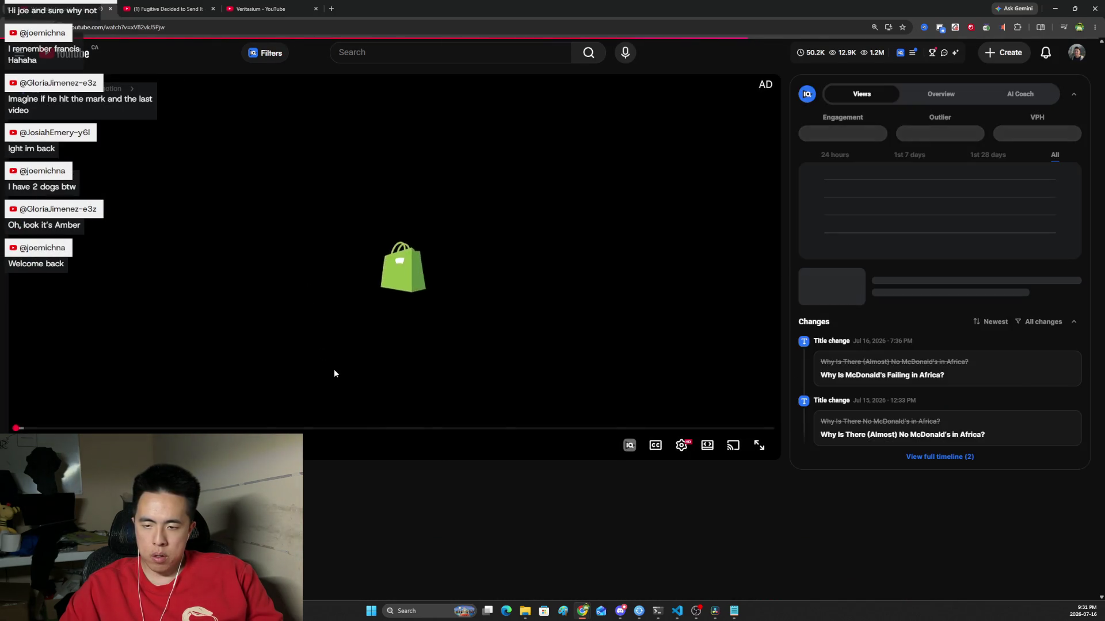
key(f)
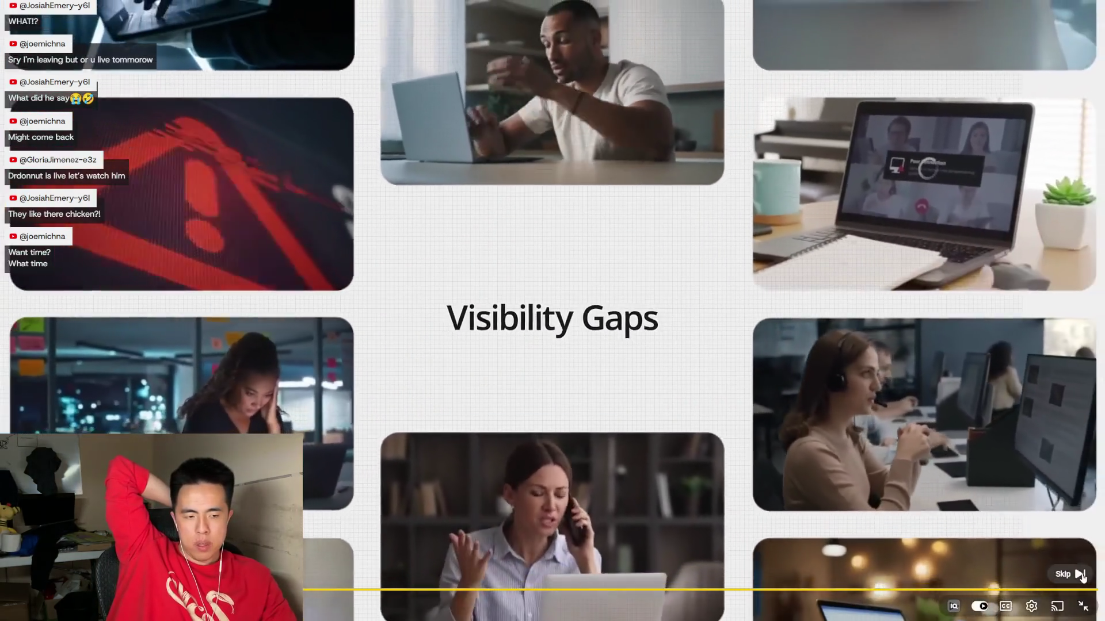
click(1081, 575)
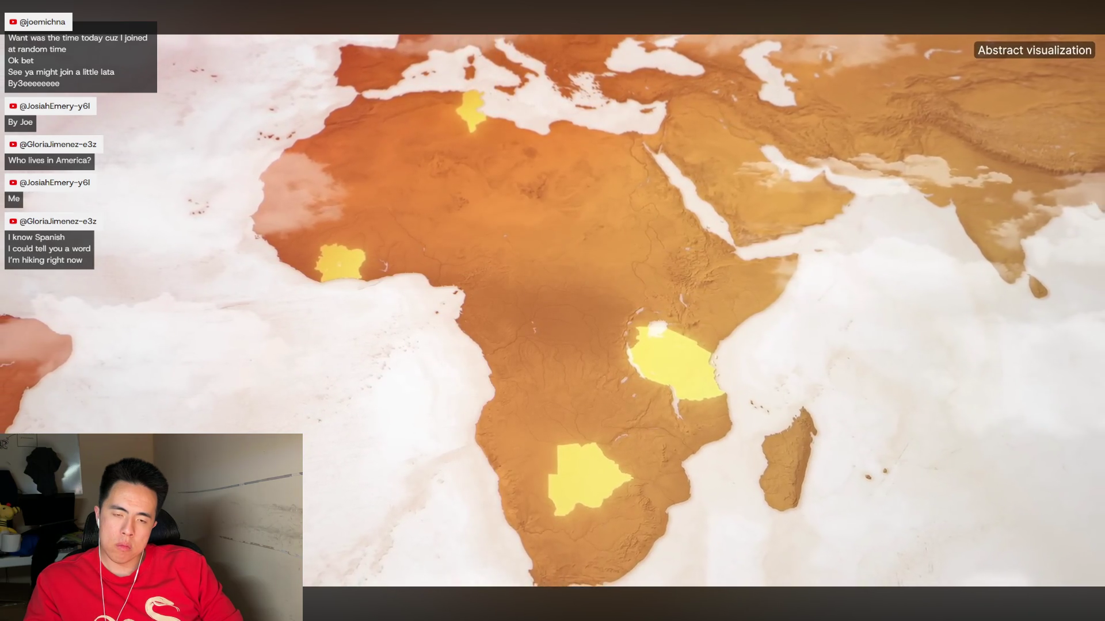
key(space)
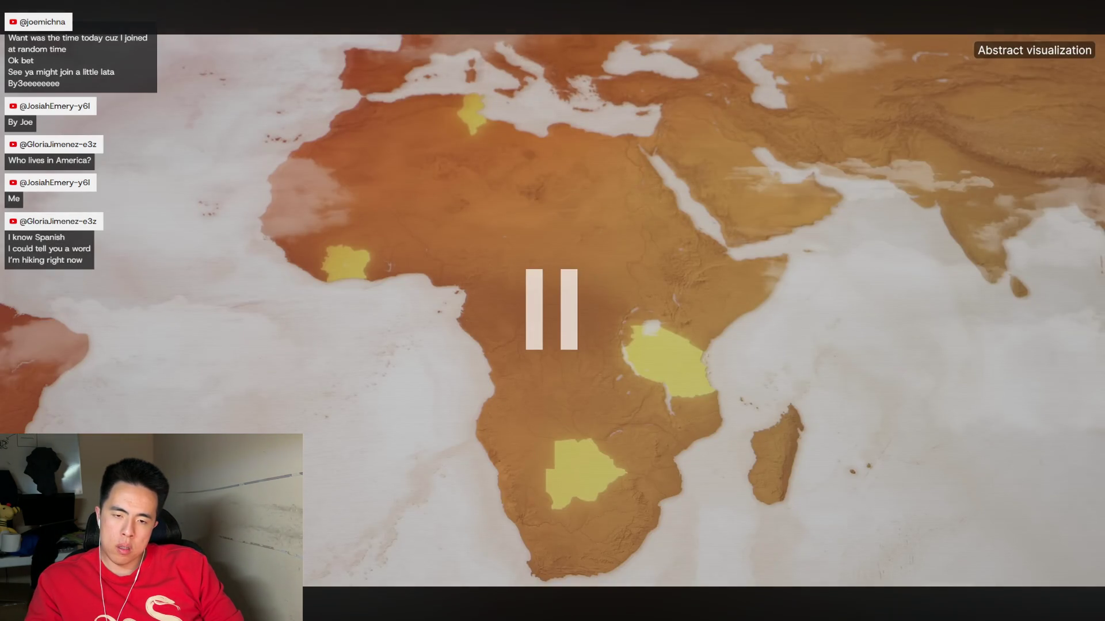
key(space)
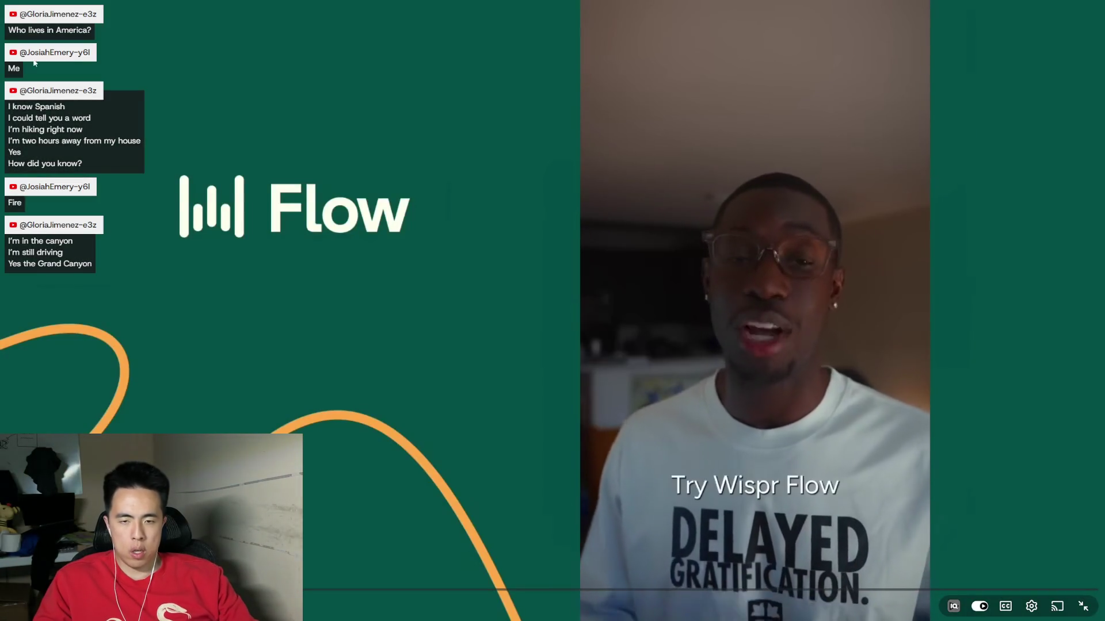
Step: Leave fullscreen playback and bring up the stream bookmarks folder in a new browser tab
click(1013, 504)
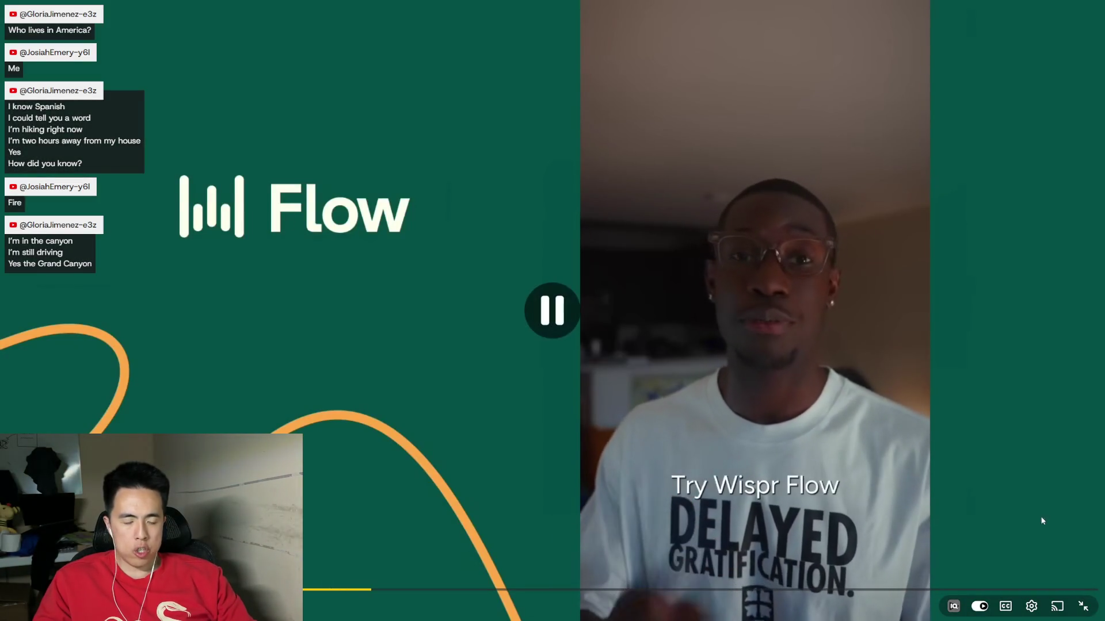
click(1083, 605)
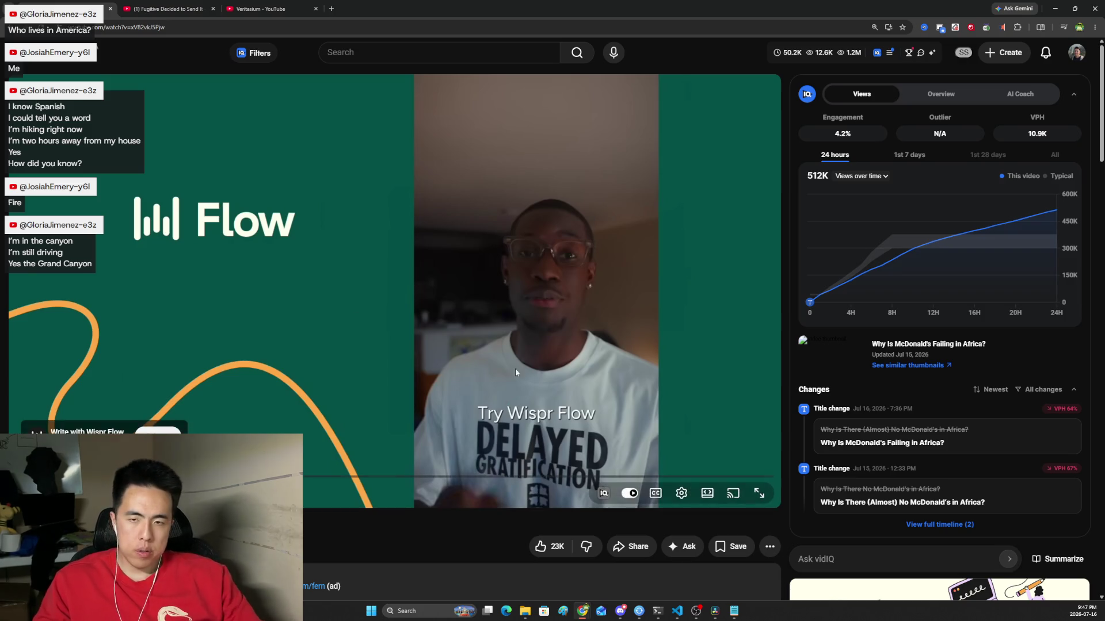
click(164, 9)
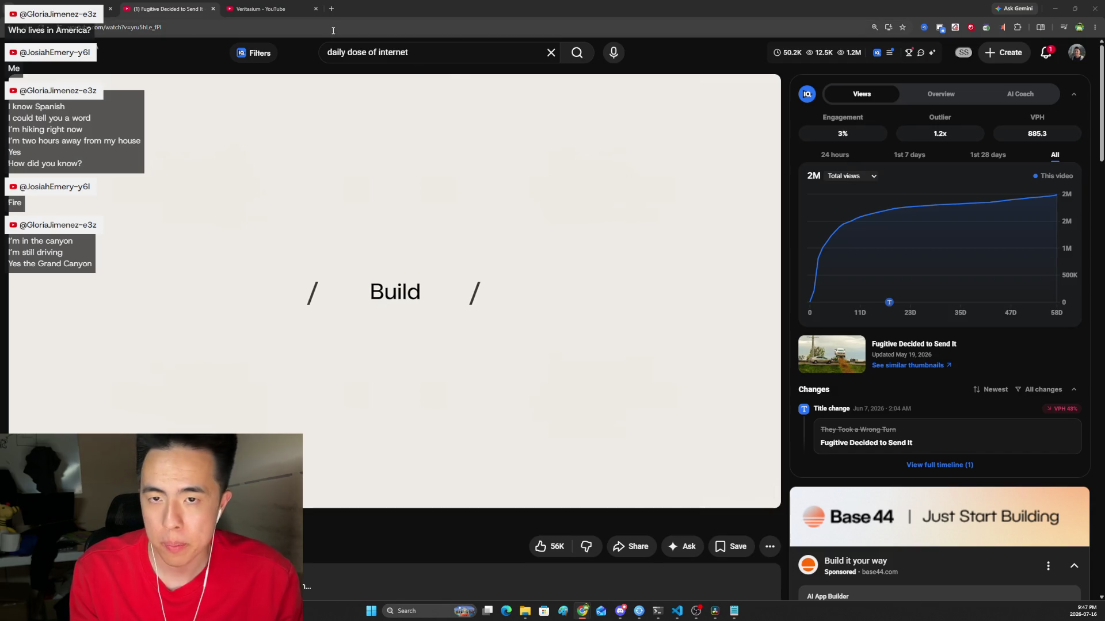
key(ctrl+t)
click(412, 46)
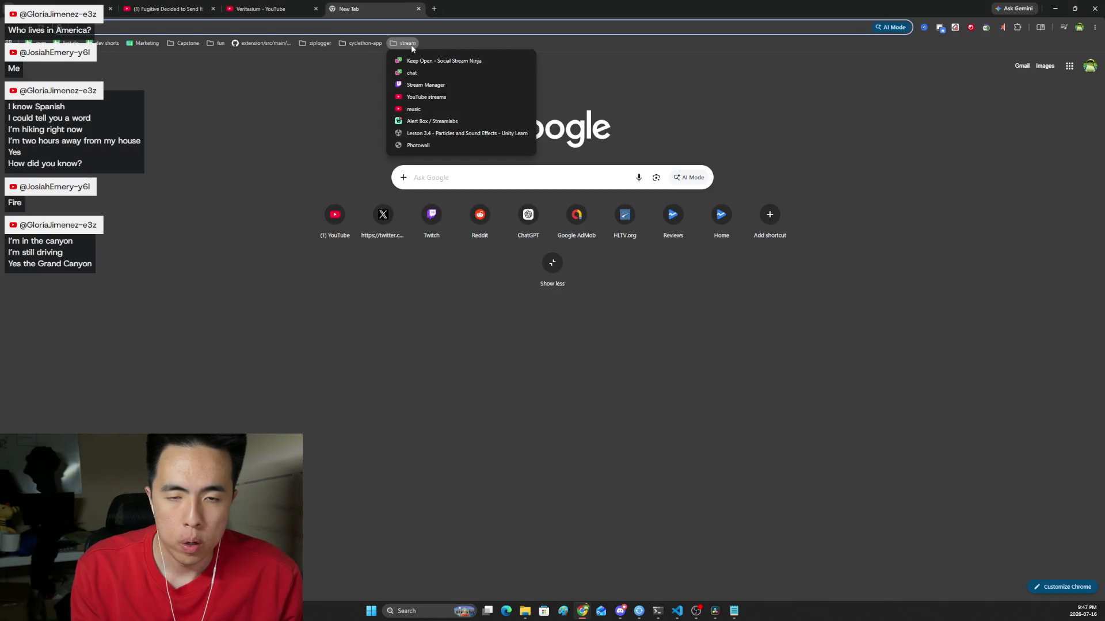
Step: Go to the Lesson 3.4 – Particles and Sound Effects page and skim through it
click(430, 133)
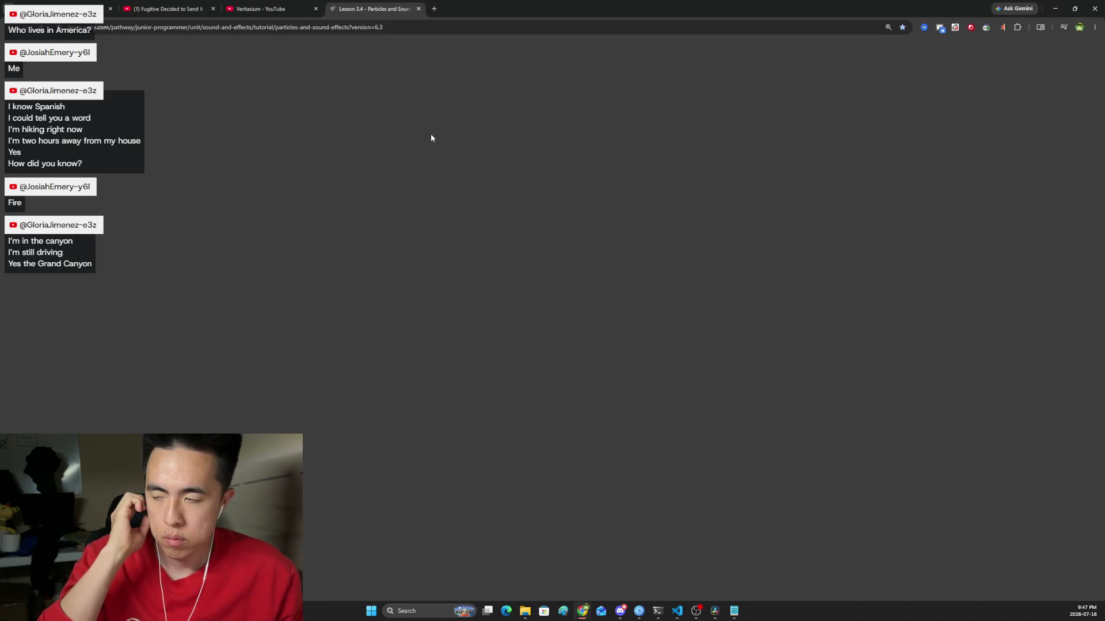
scroll(609, 333, down, 6)
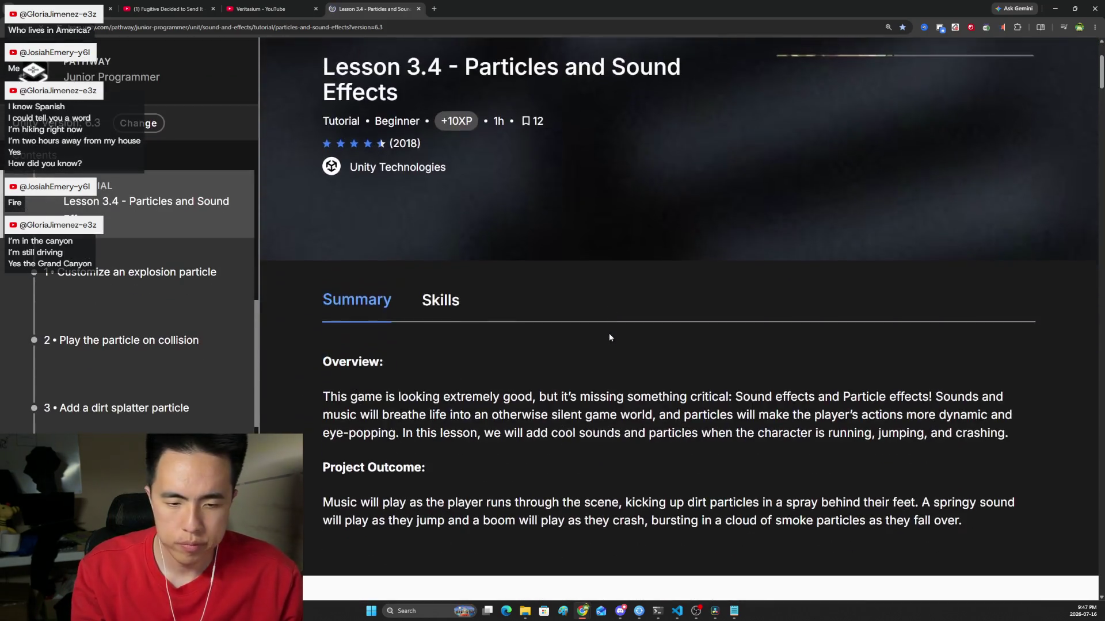
scroll(613, 339, down, 5)
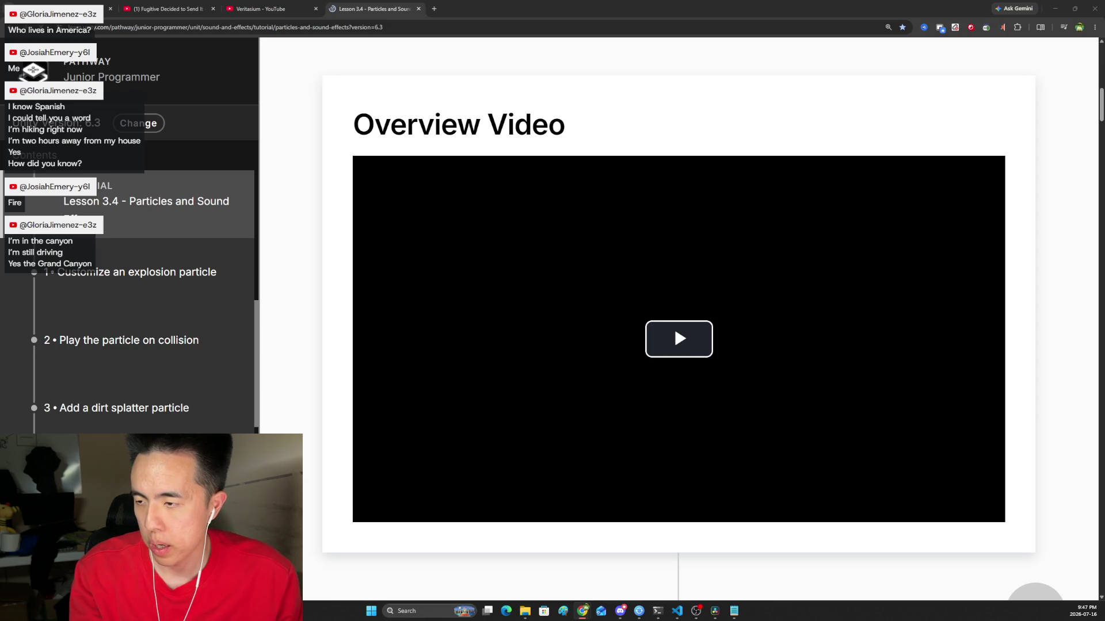
scroll(180, 289, up, 3)
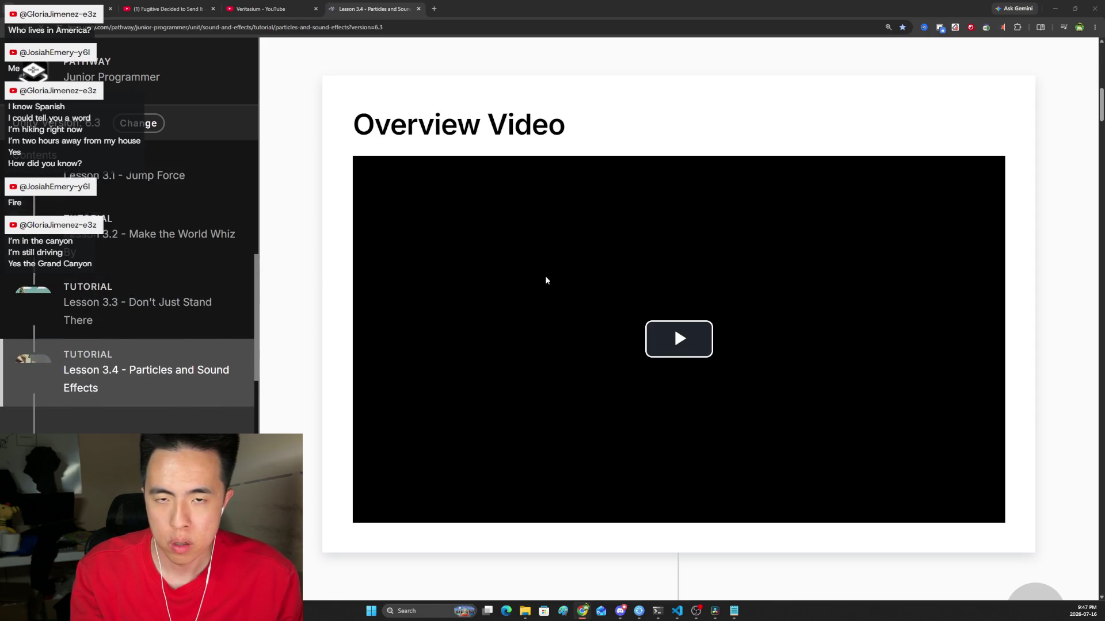
scroll(455, 283, up, 10)
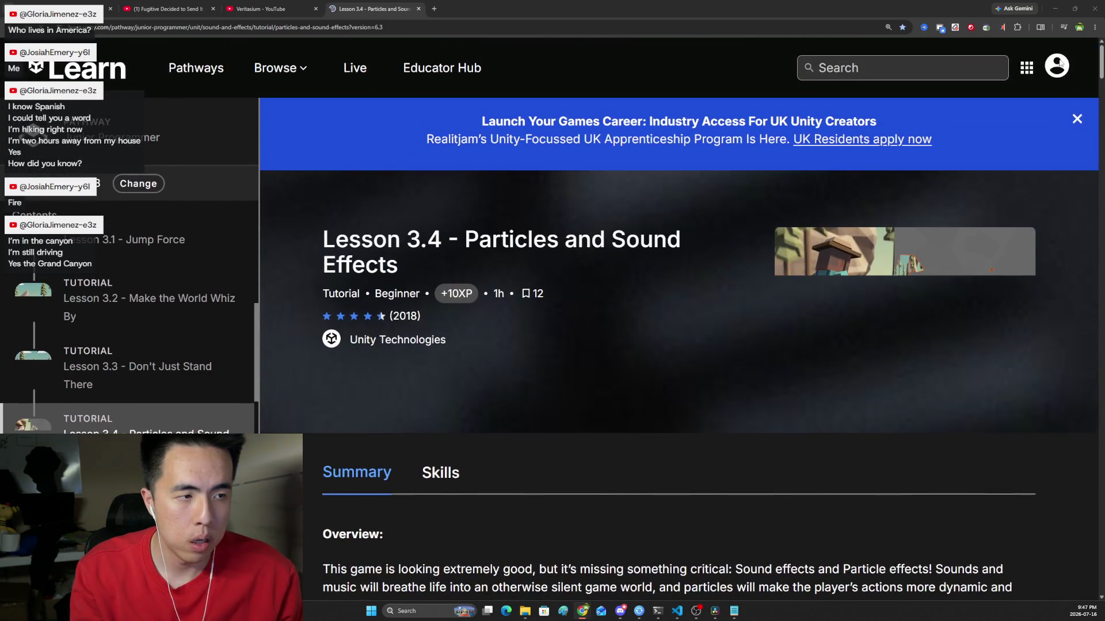
Step: Sign in to the Unity account from the profile menu
click(1057, 65)
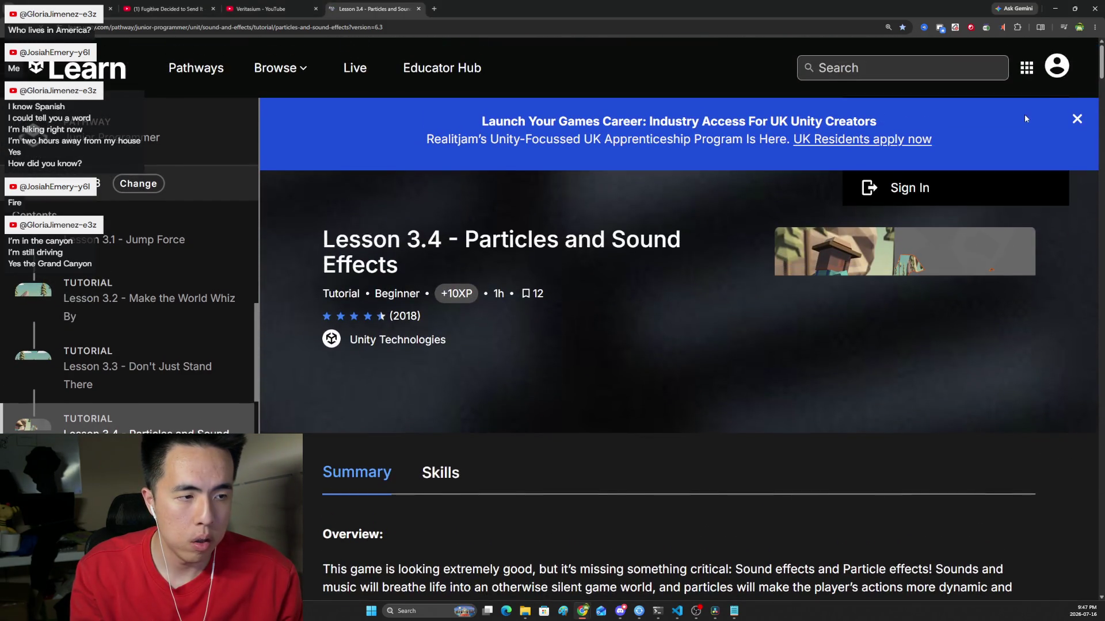
click(915, 199)
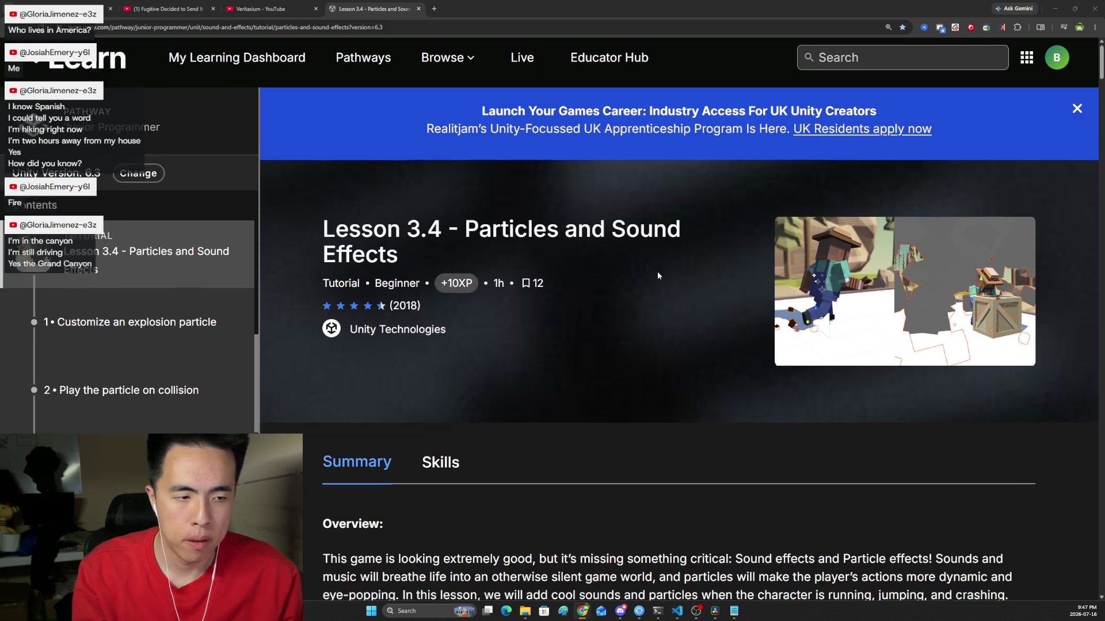
scroll(659, 271, down, 5)
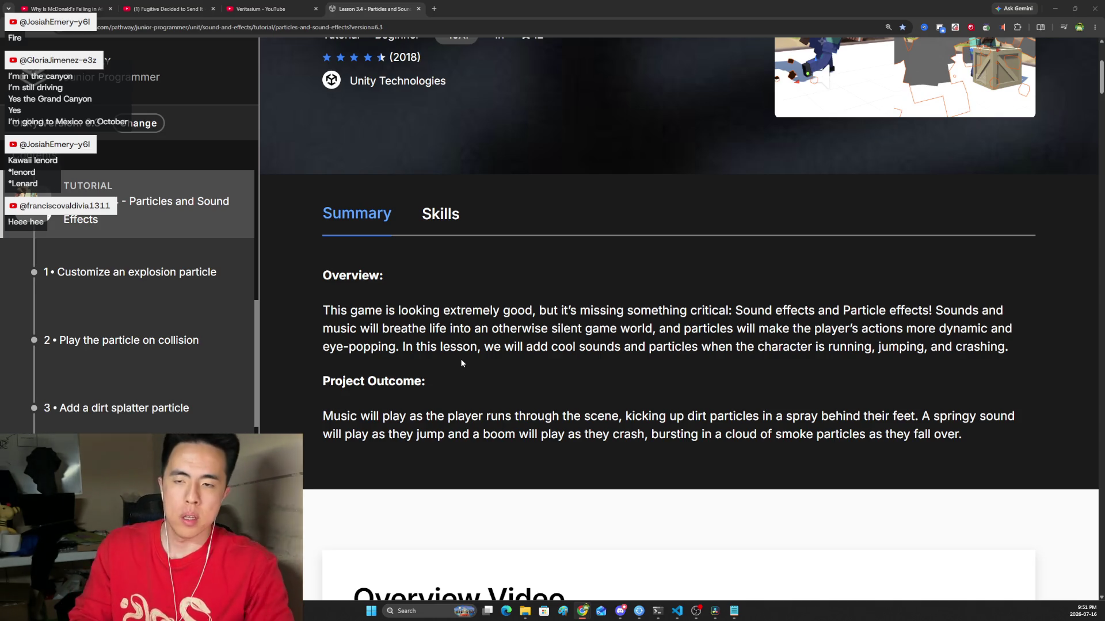
Step: Search Windows for 'unity' and launch Unity Hub
scroll(537, 293, down, 2)
scroll(537, 292, up, 6)
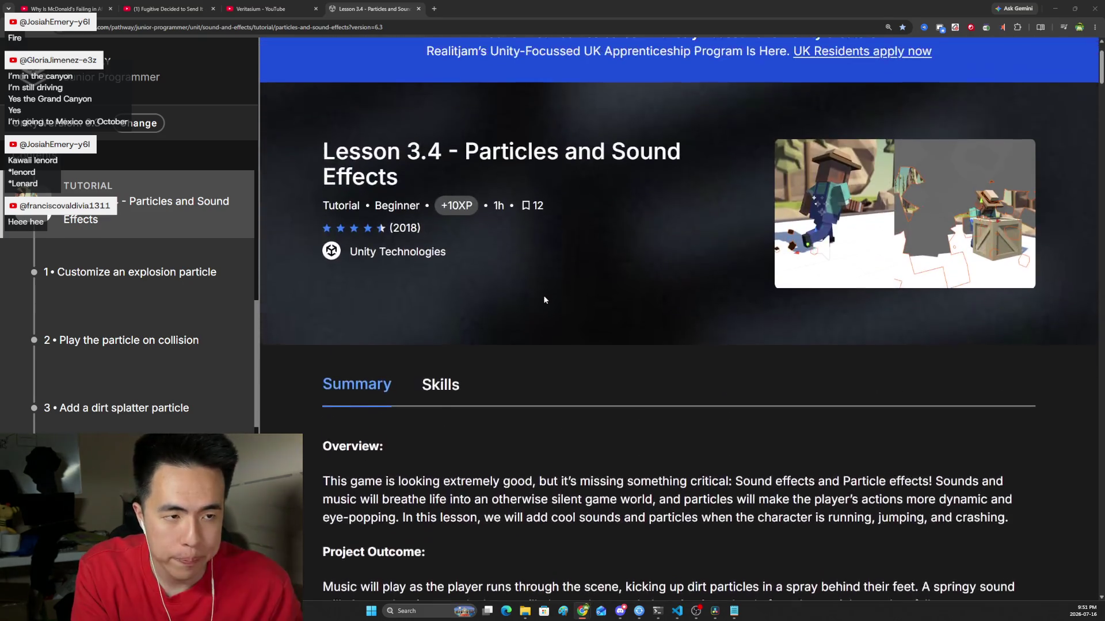
scroll(543, 299, down, 8)
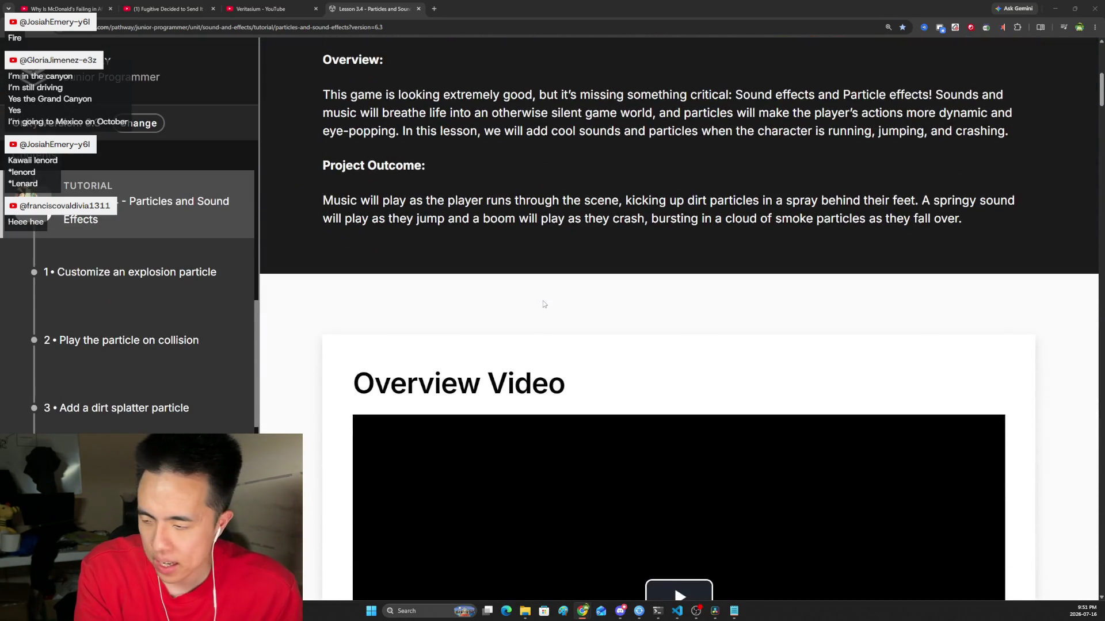
scroll(543, 299, down, 7)
scroll(236, 341, up, 3)
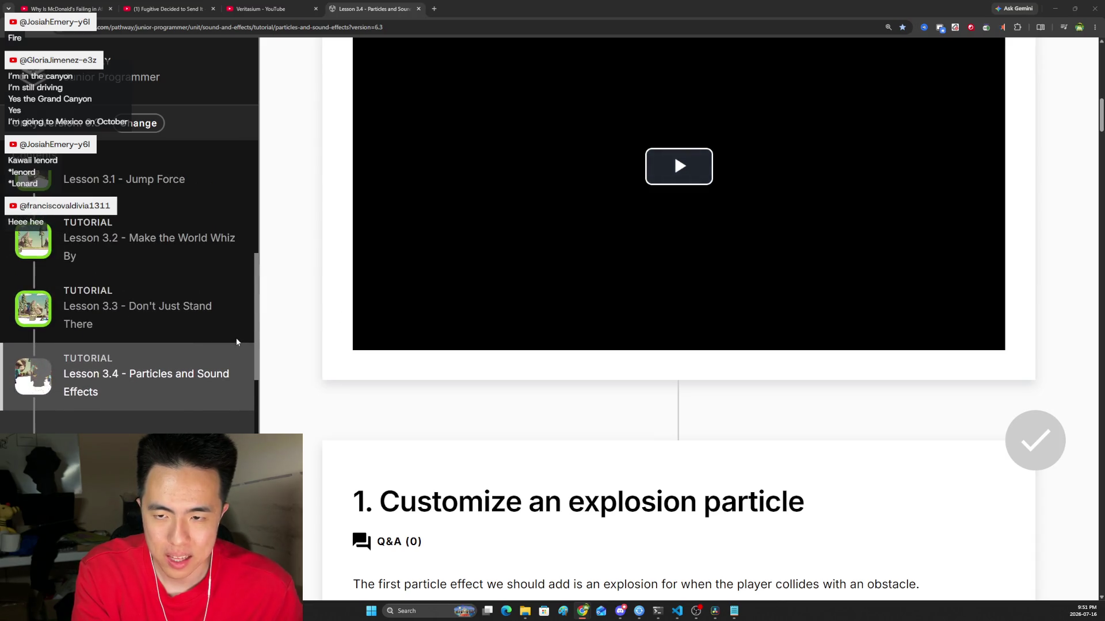
scroll(162, 305, up, 3)
scroll(419, 375, up, 7)
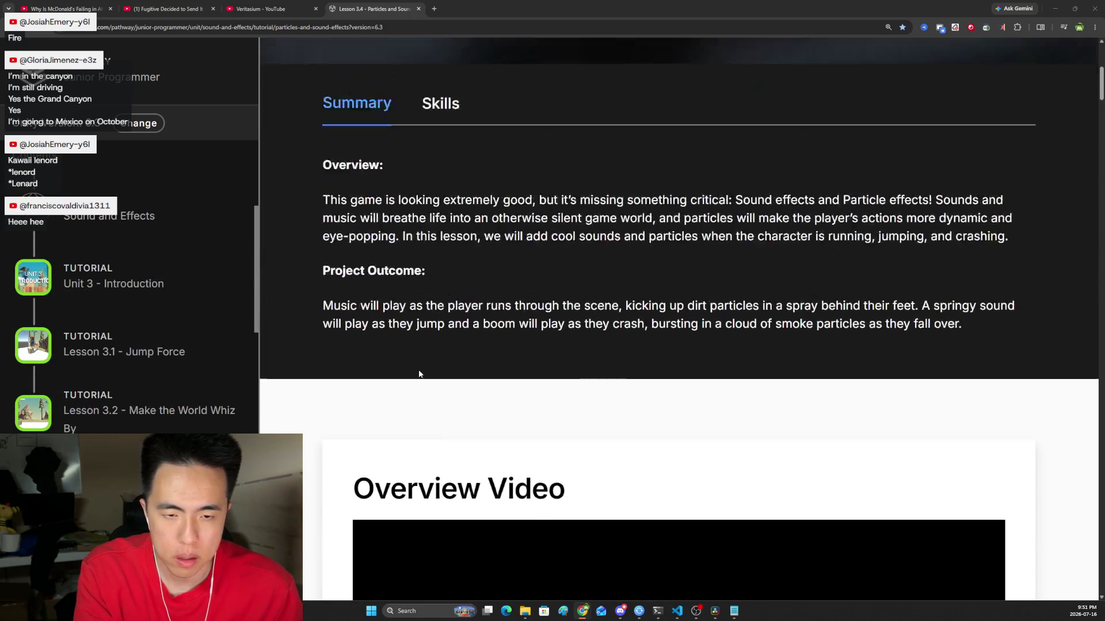
click(432, 612)
text(unity)
key(Return)
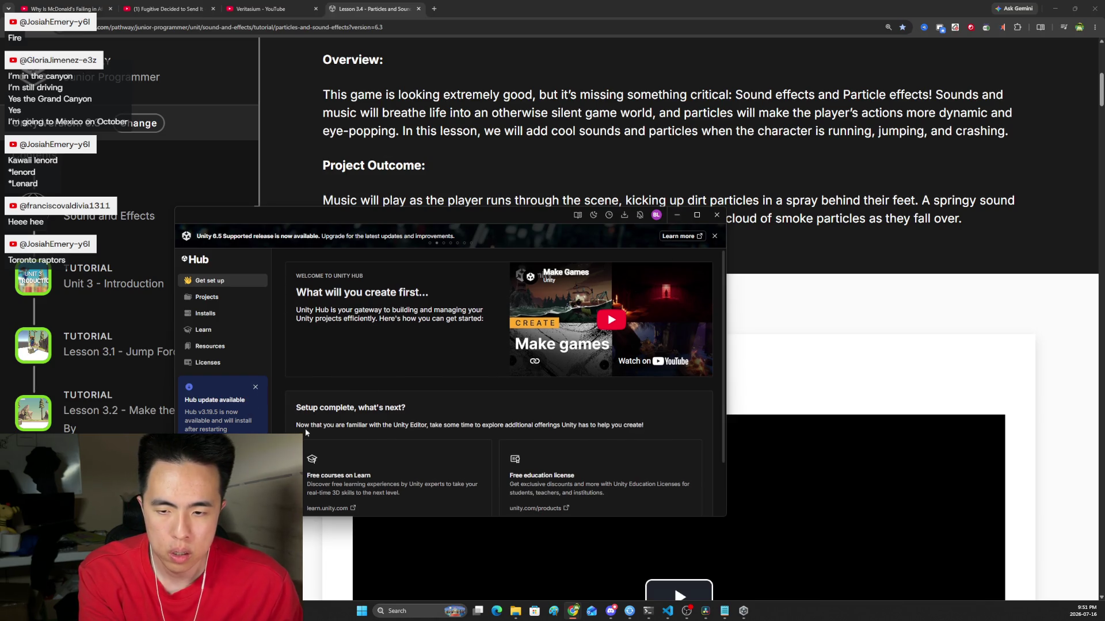
Step: Review the Unity Hub Projects list, including Prototype 3, then minimize the Hub
scroll(305, 433, down, 2)
scroll(308, 407, up, 2)
click(227, 298)
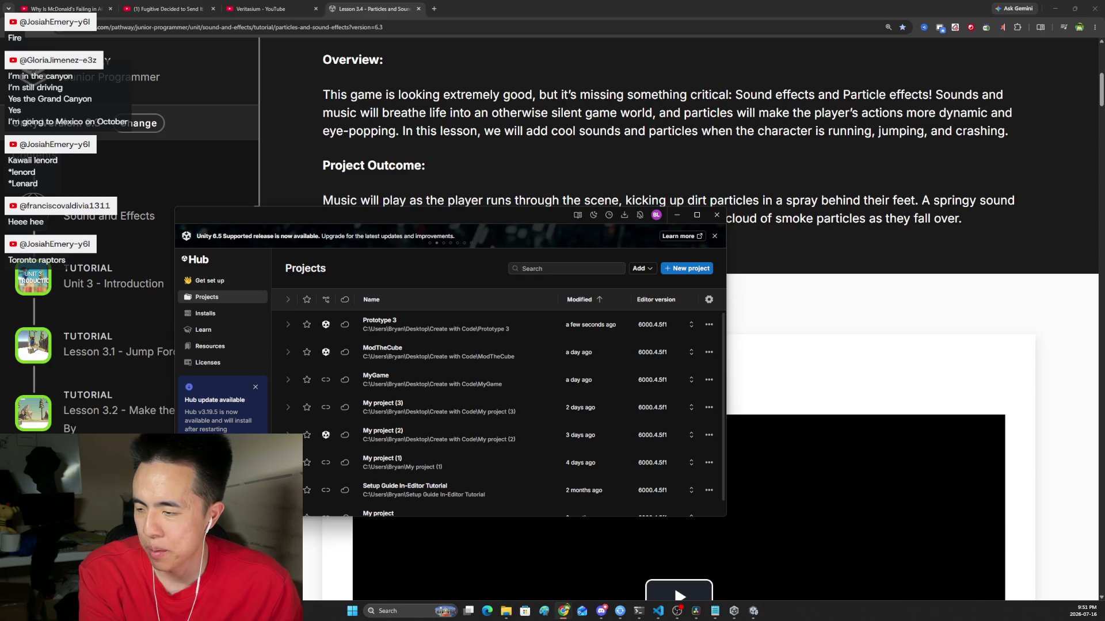
click(680, 217)
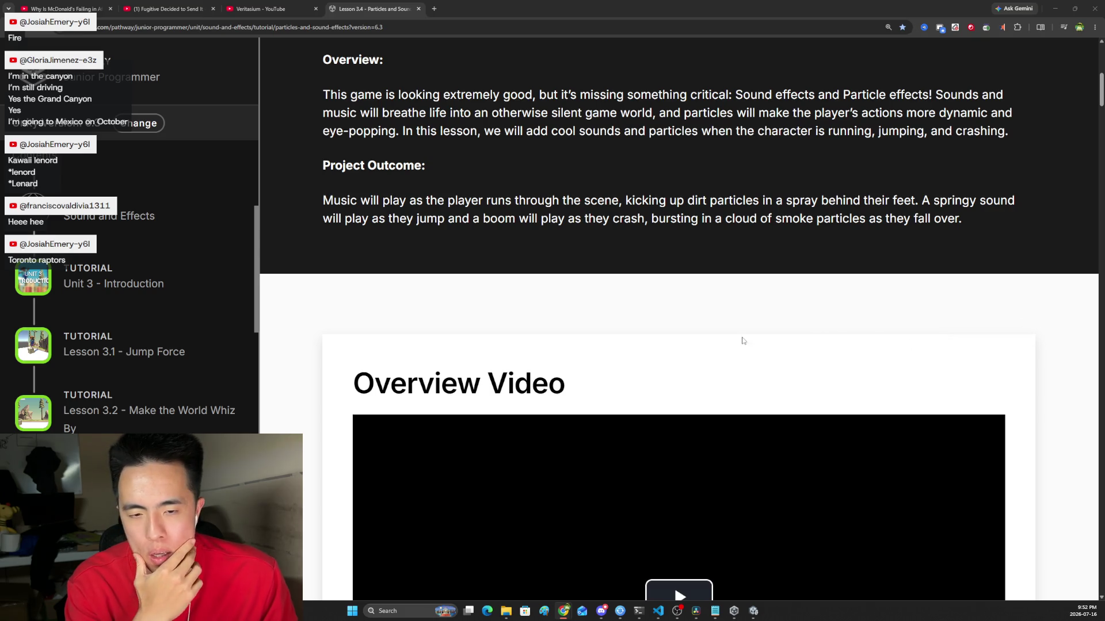
scroll(742, 334, down, 3)
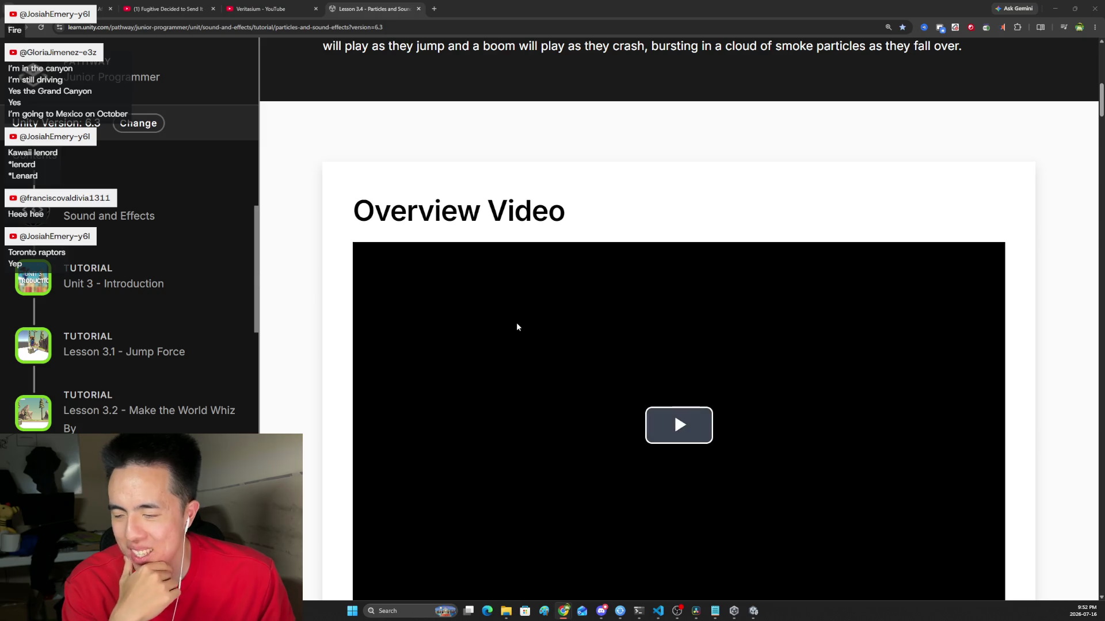
scroll(609, 251, down, 2)
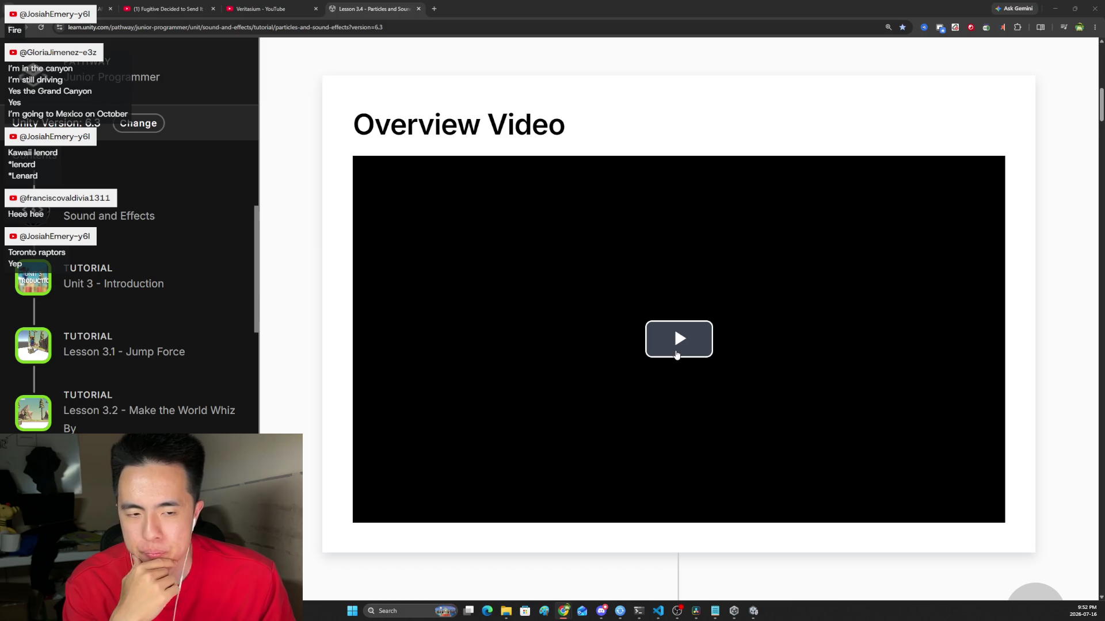
scroll(674, 349, up, 5)
scroll(688, 326, down, 6)
Step: Watch the Lesson 3.4 overview video full screen until it finishes
click(685, 311)
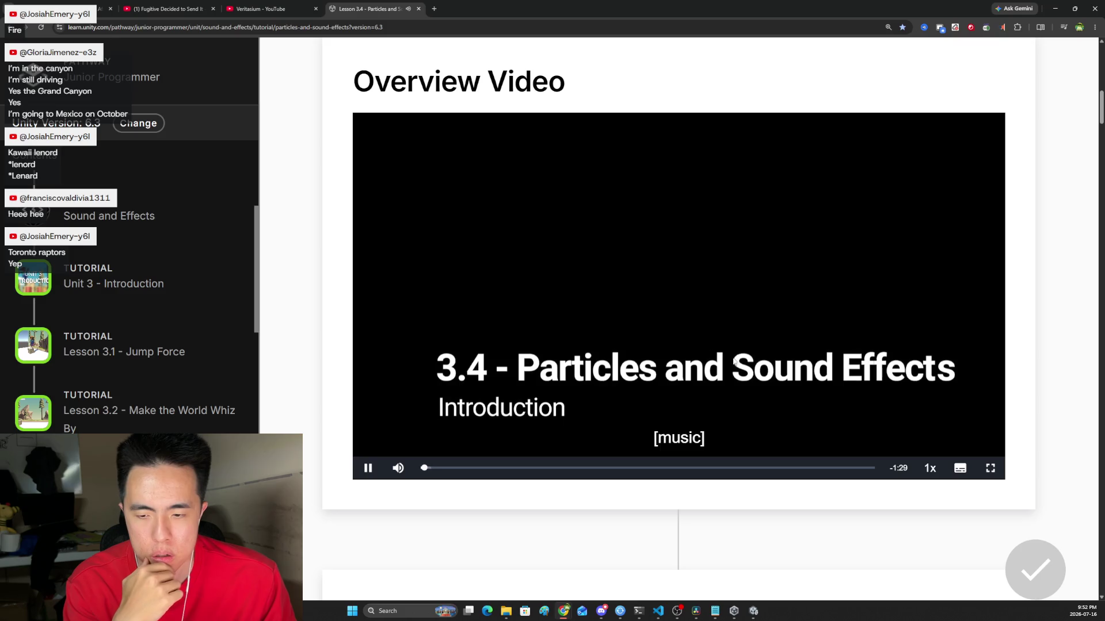
click(990, 469)
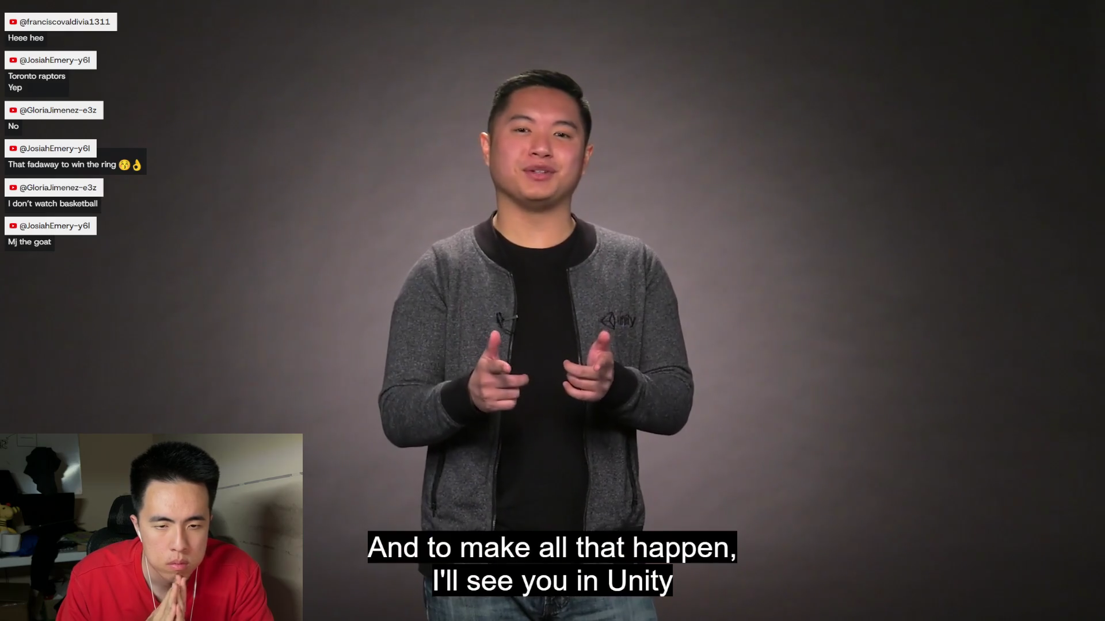
mouse_move(1038, 544)
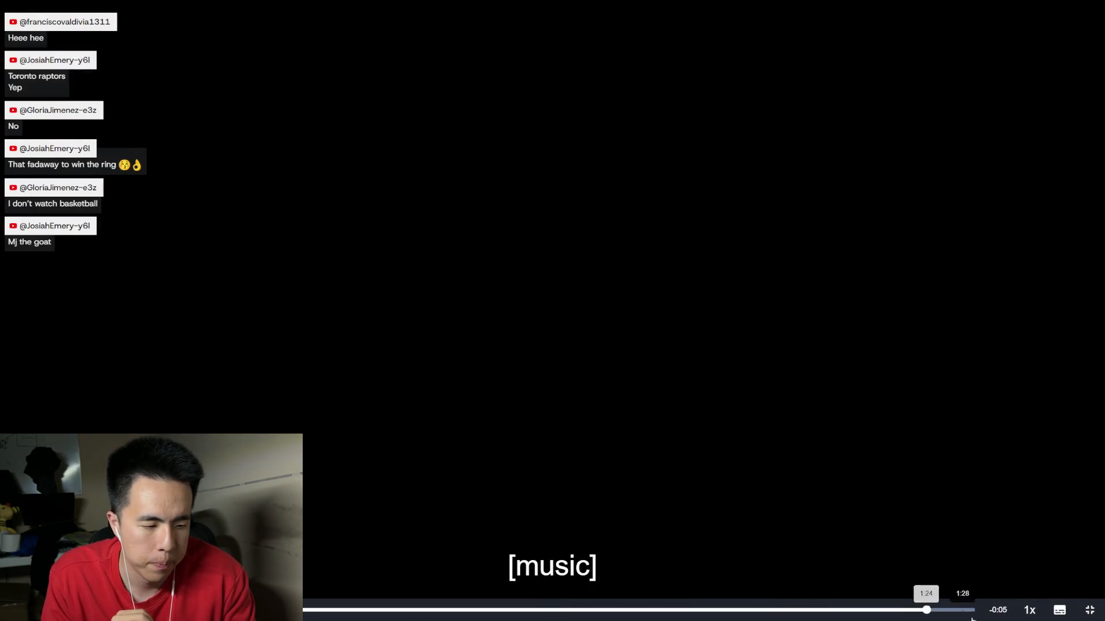
key(Escape)
Step: Scroll to Step 1, Customize an explosion particle, and start its video
scroll(558, 318, down, 5)
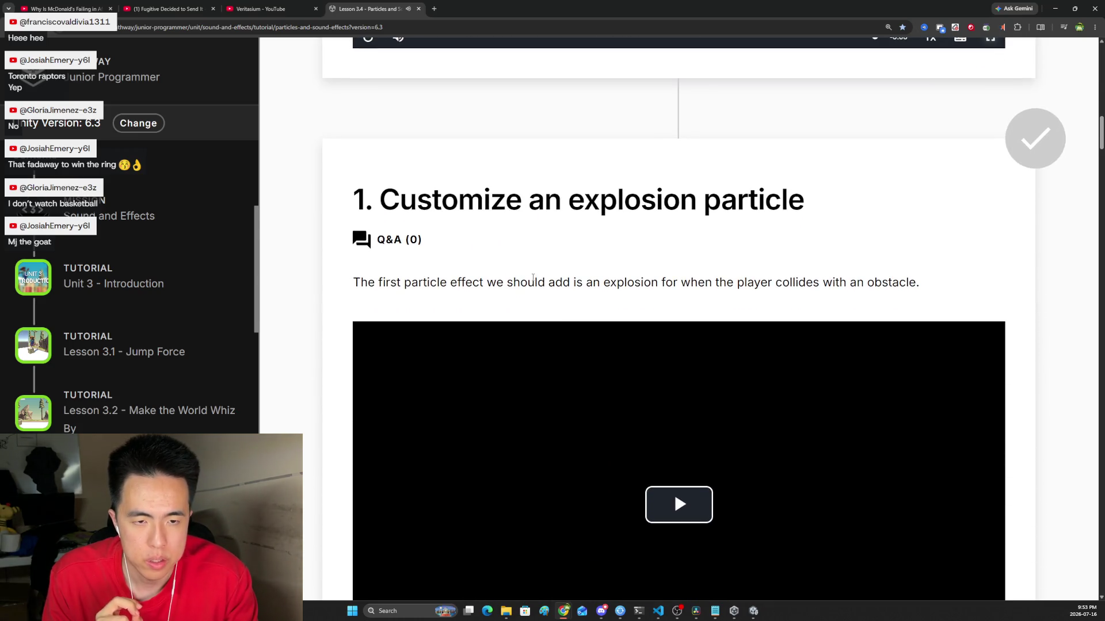
scroll(521, 274, down, 2)
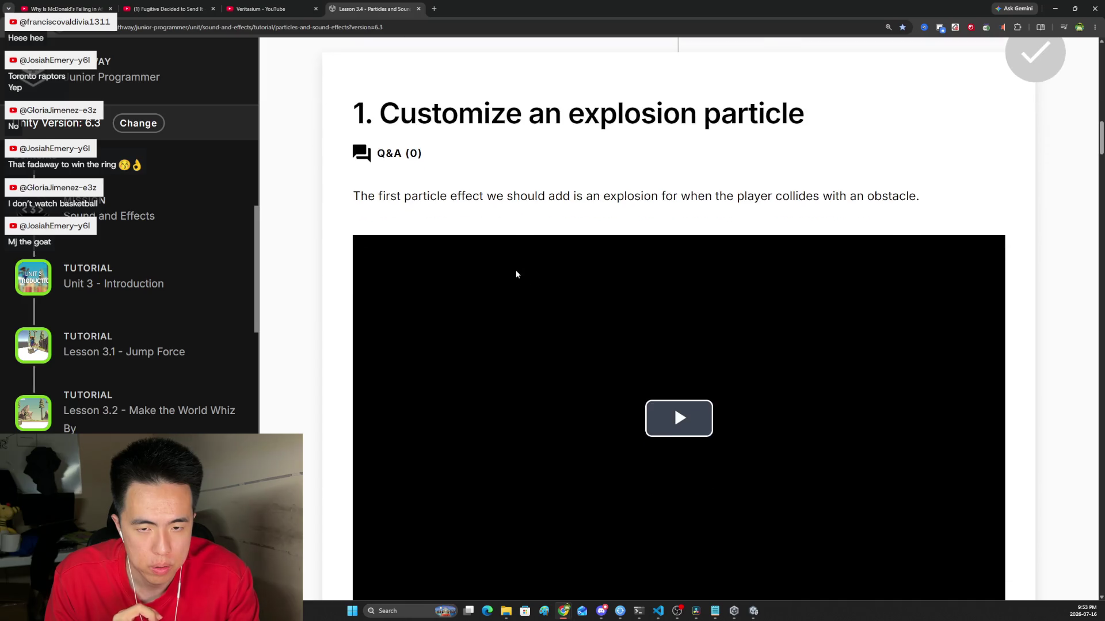
click(674, 401)
Step: Watch the Step 1 video full screen at 1x speed as FX_Explosion_Smoke is placed in the scene
scroll(606, 371, down, 3)
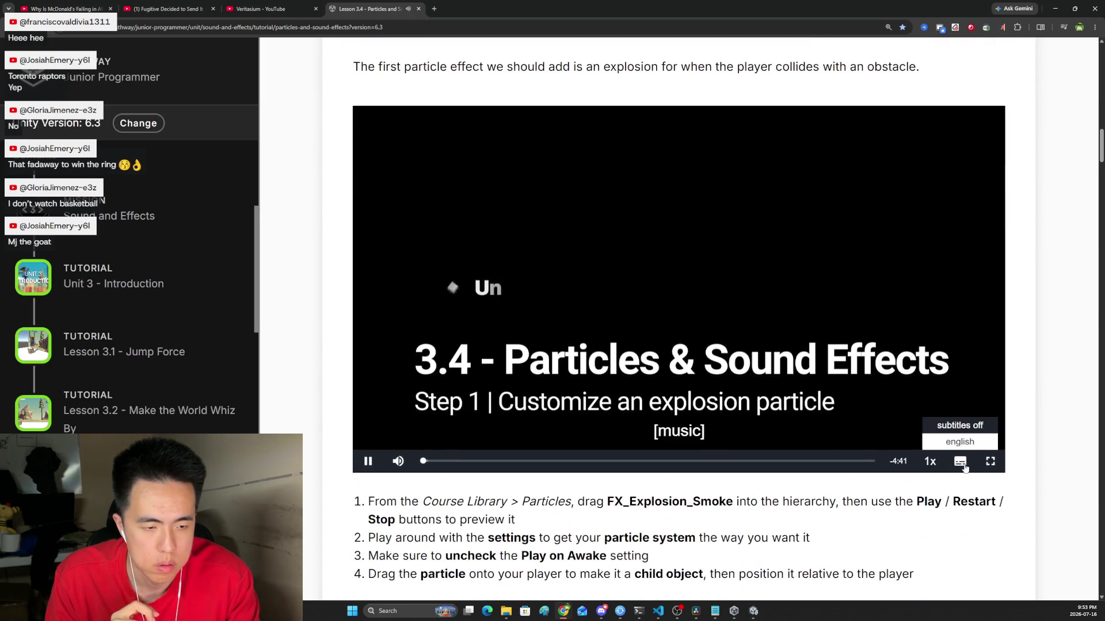
click(992, 463)
click(1030, 610)
click(1030, 564)
click(1029, 610)
click(1026, 575)
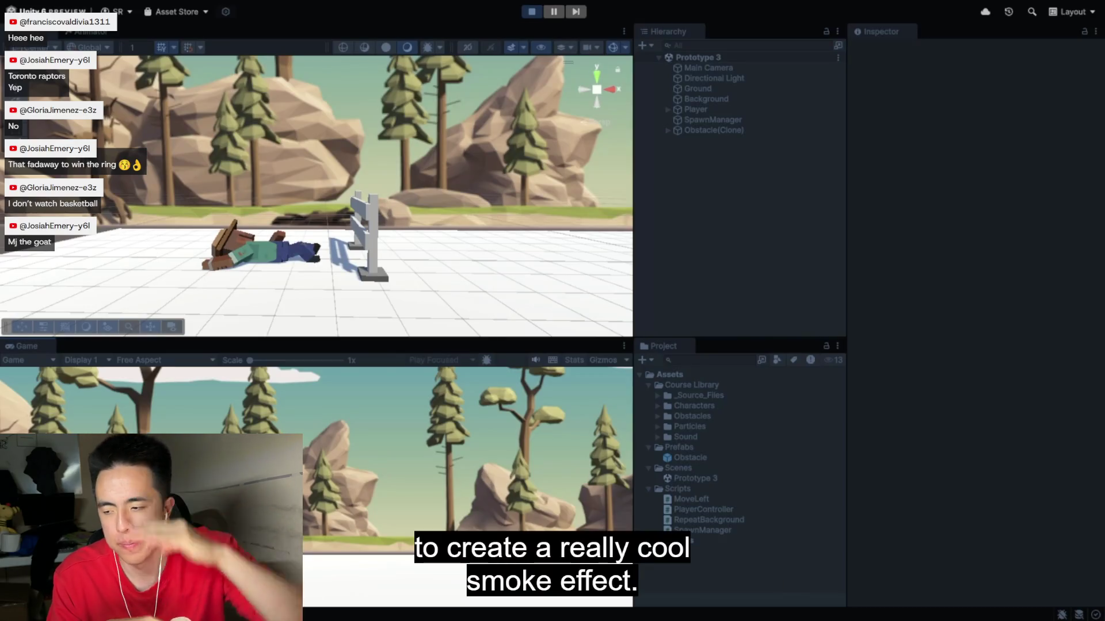
click(525, 12)
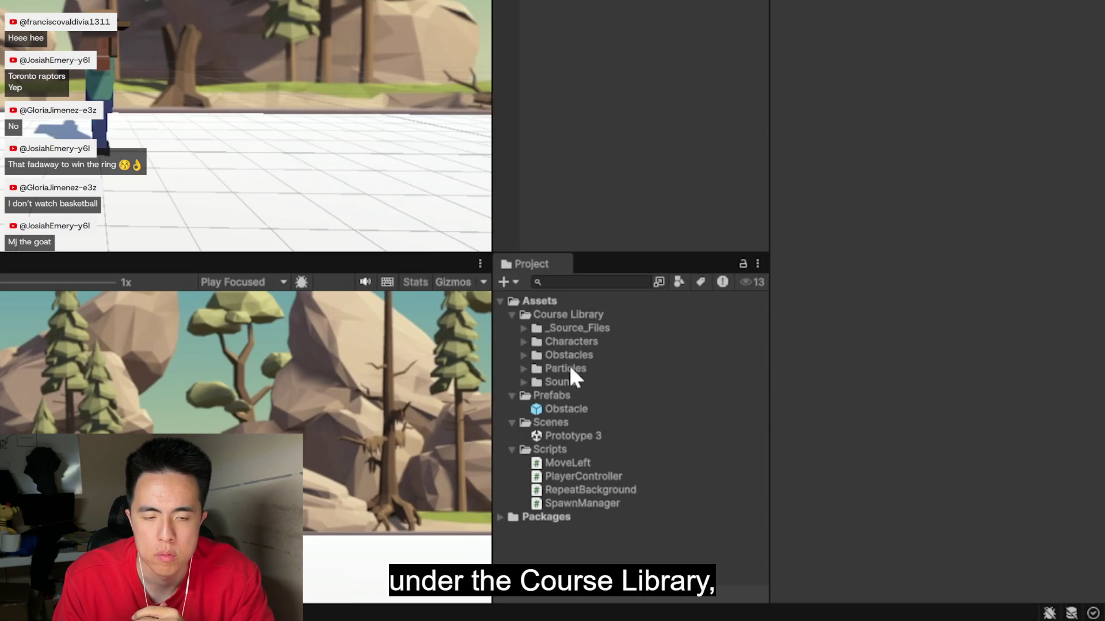
click(524, 368)
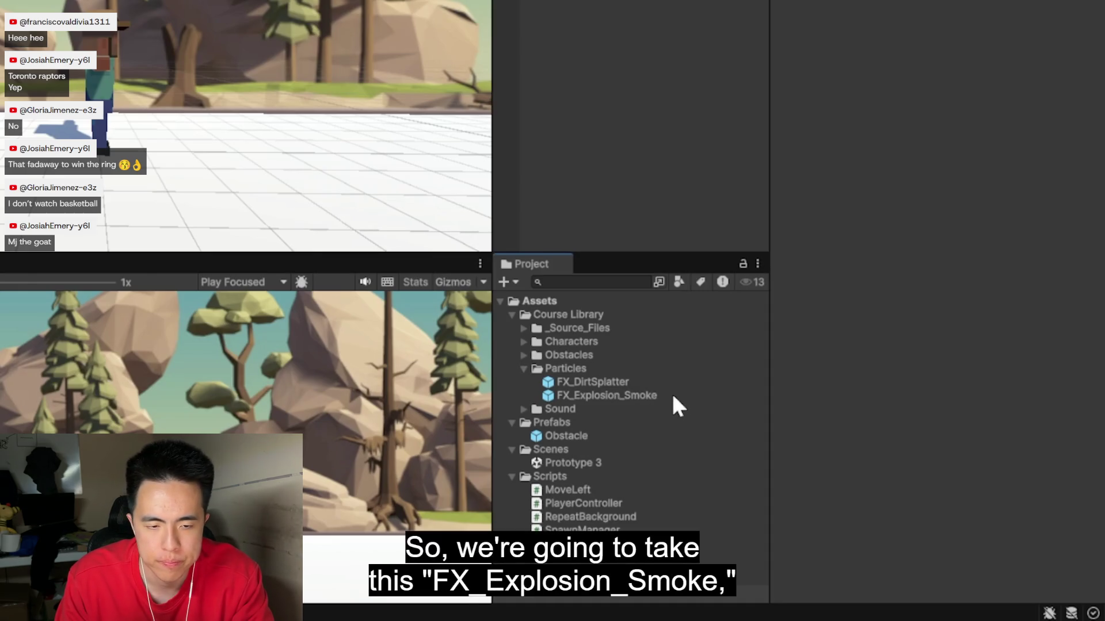
click(639, 395)
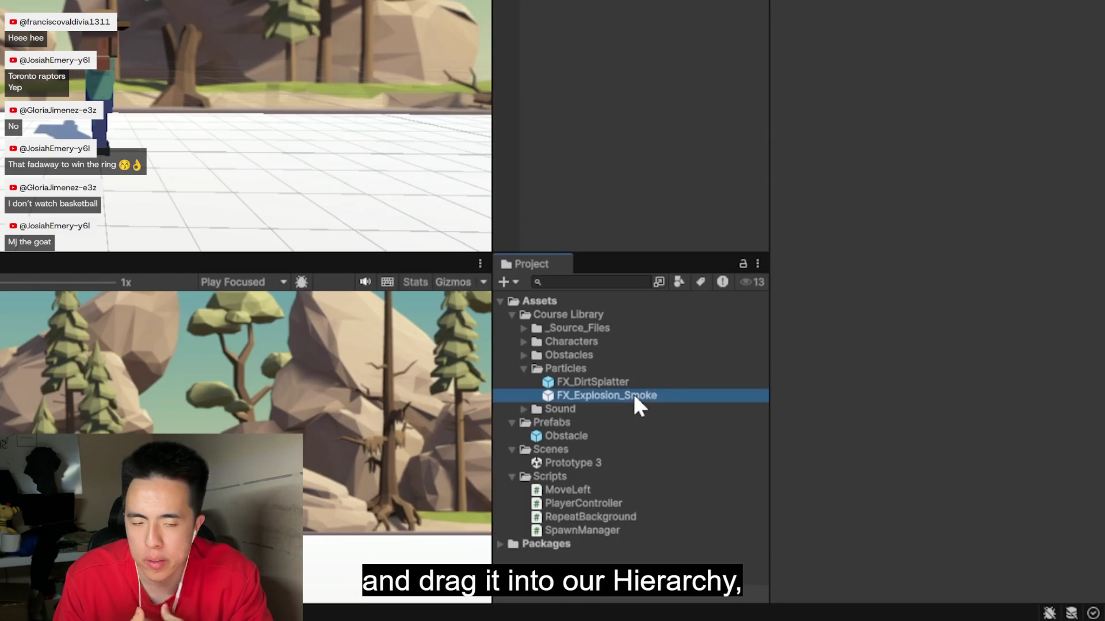
drag(636, 391, 745, 305)
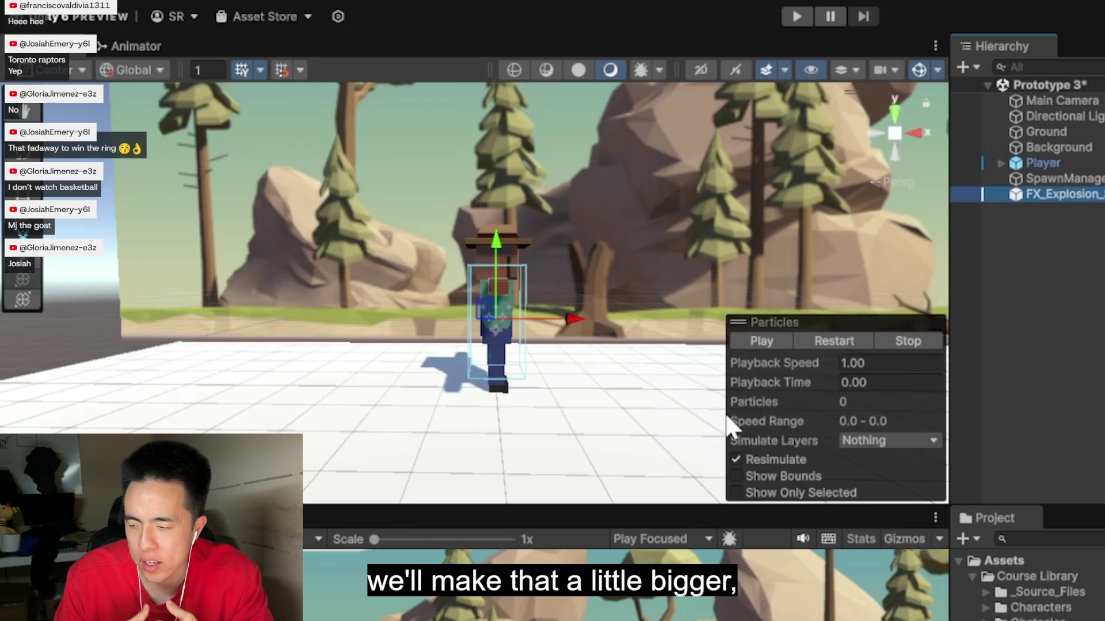
drag(609, 505, 613, 605)
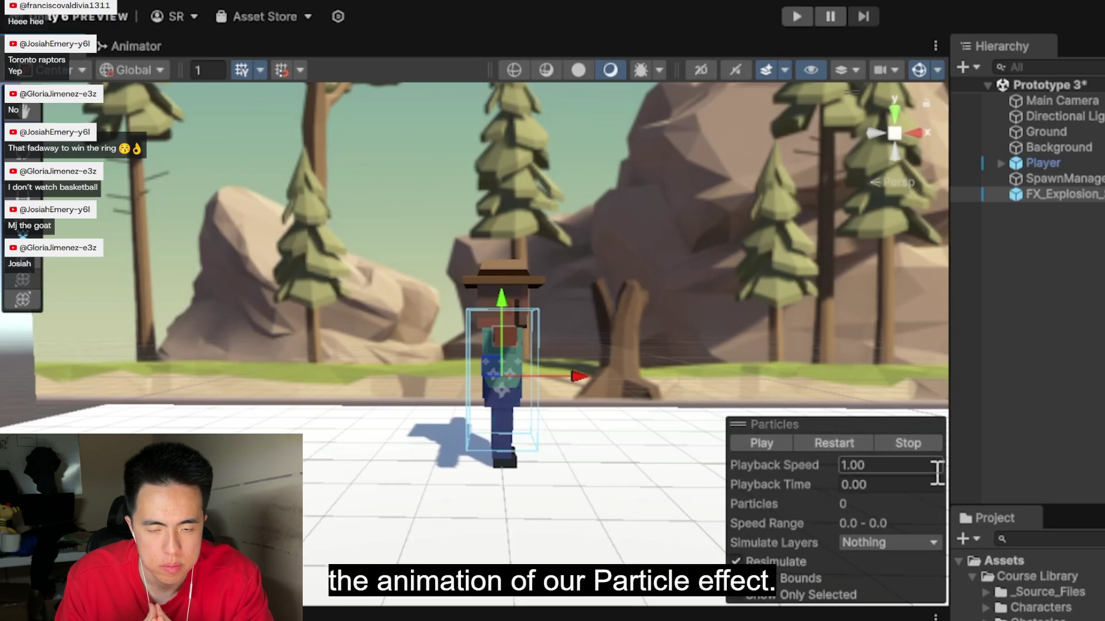
click(775, 440)
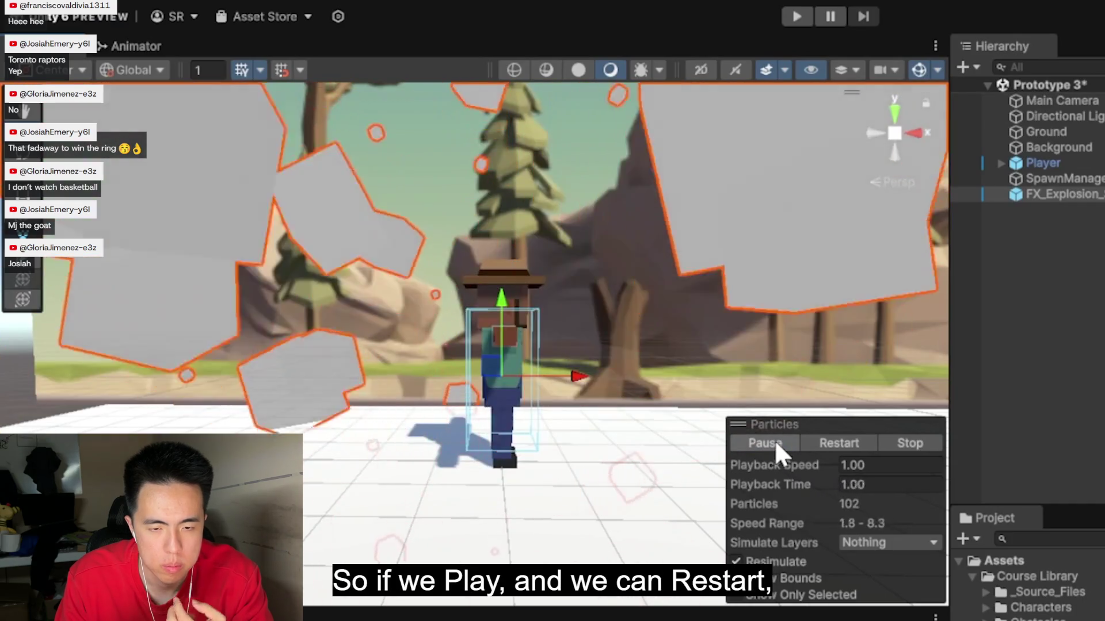
click(826, 436)
click(816, 440)
click(816, 440)
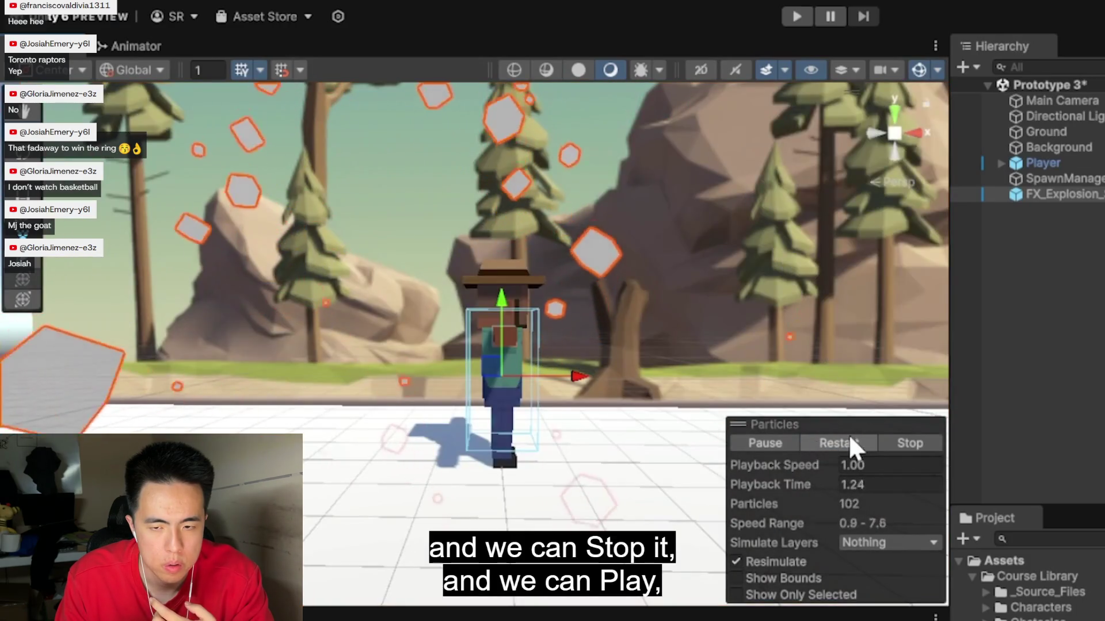
click(902, 446)
click(754, 448)
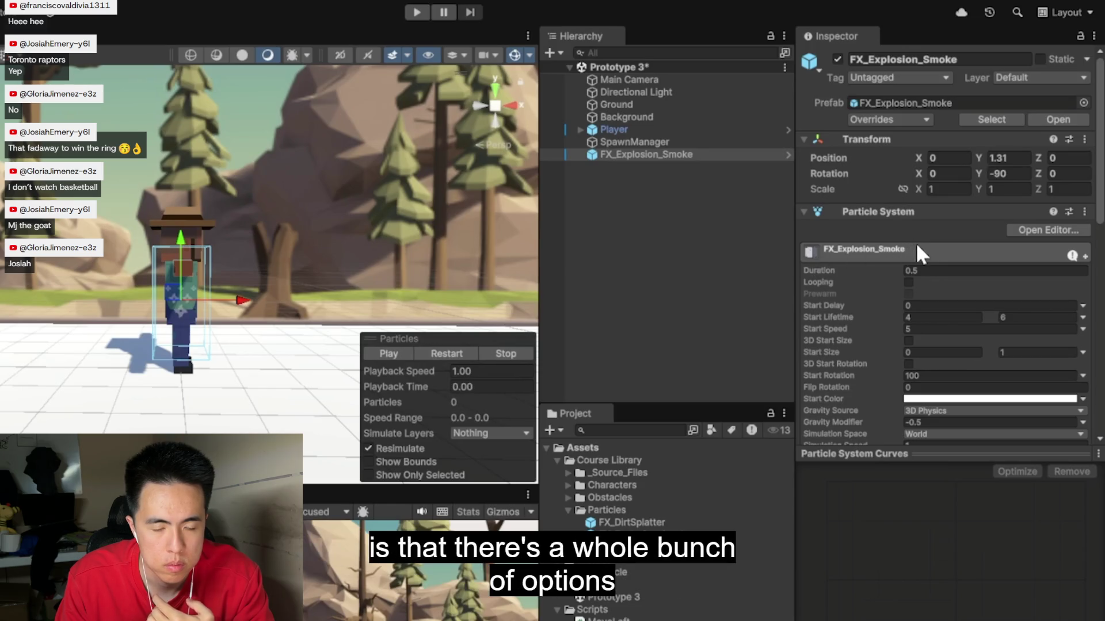
Step: Set FX_Explosion_Smoke's Velocity over Lifetime Speed Modifier to 10 and preview the burst
drag(862, 452, 861, 601)
scroll(874, 486, down, 3)
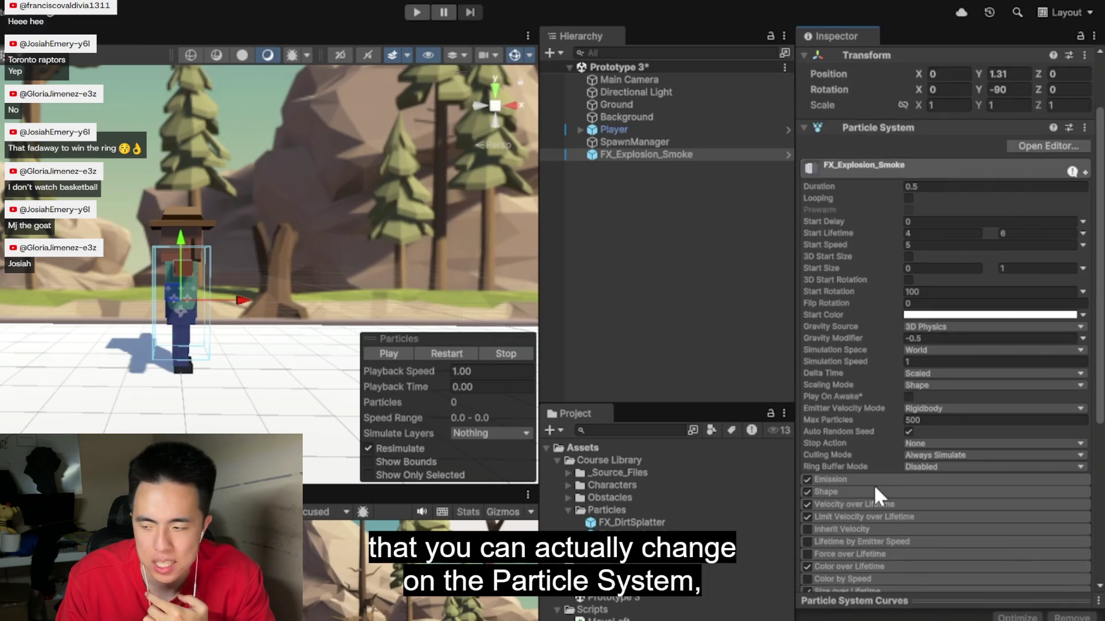
scroll(873, 485, down, 5)
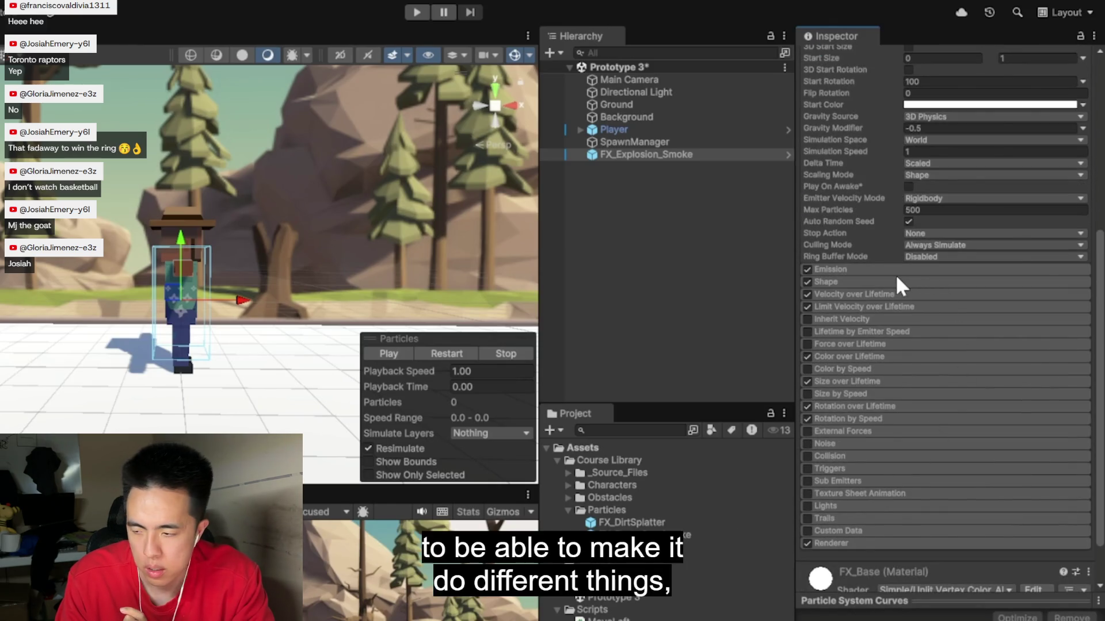
scroll(895, 275, up, 1)
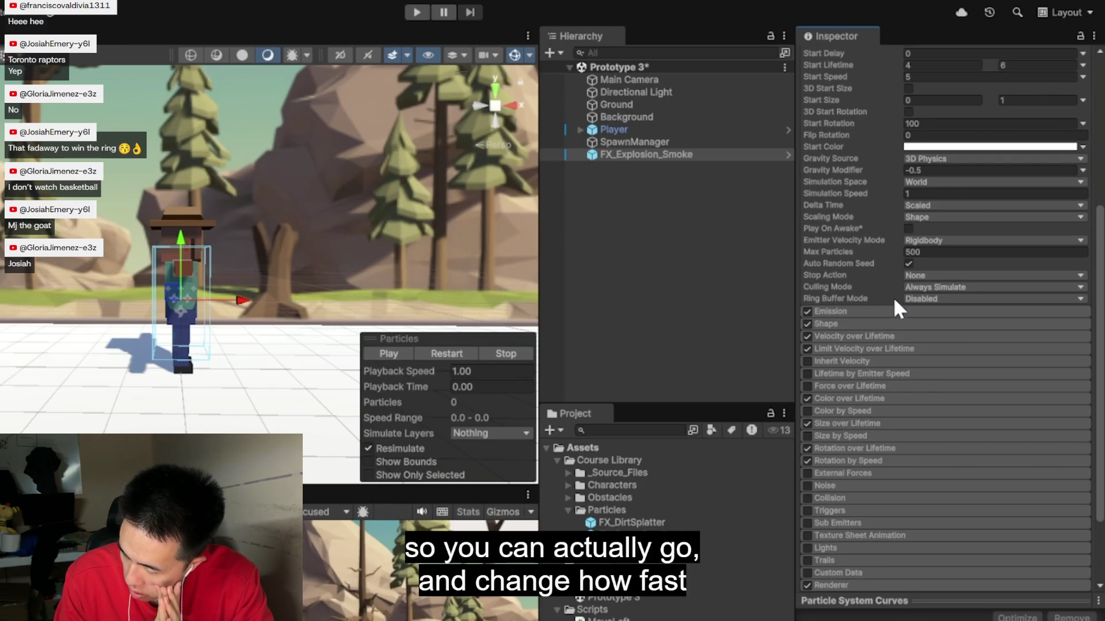
click(890, 336)
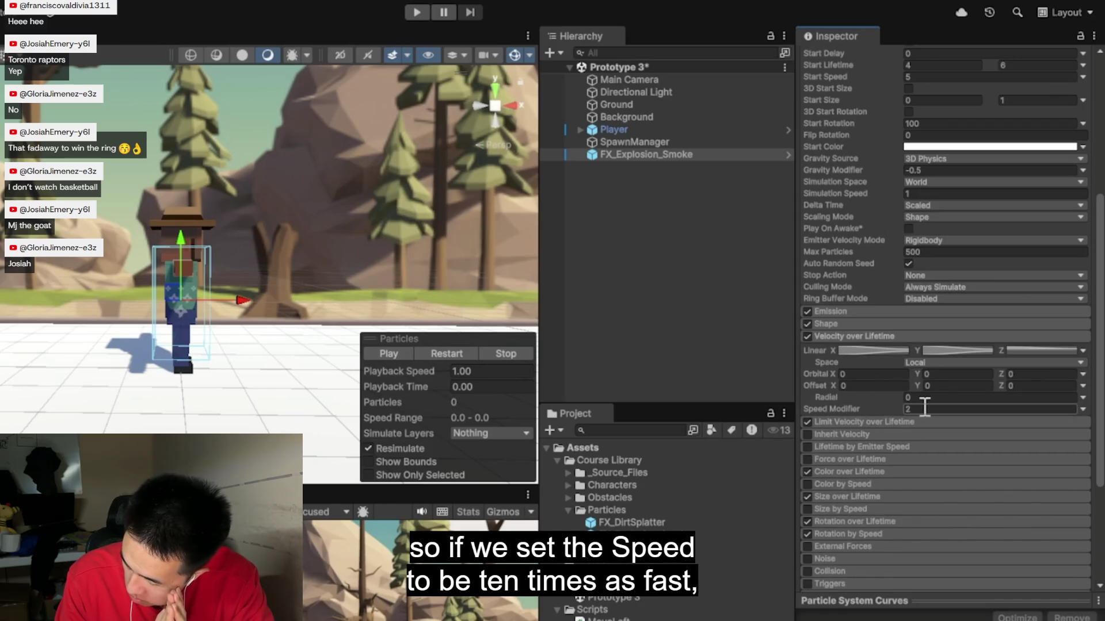
click(924, 409)
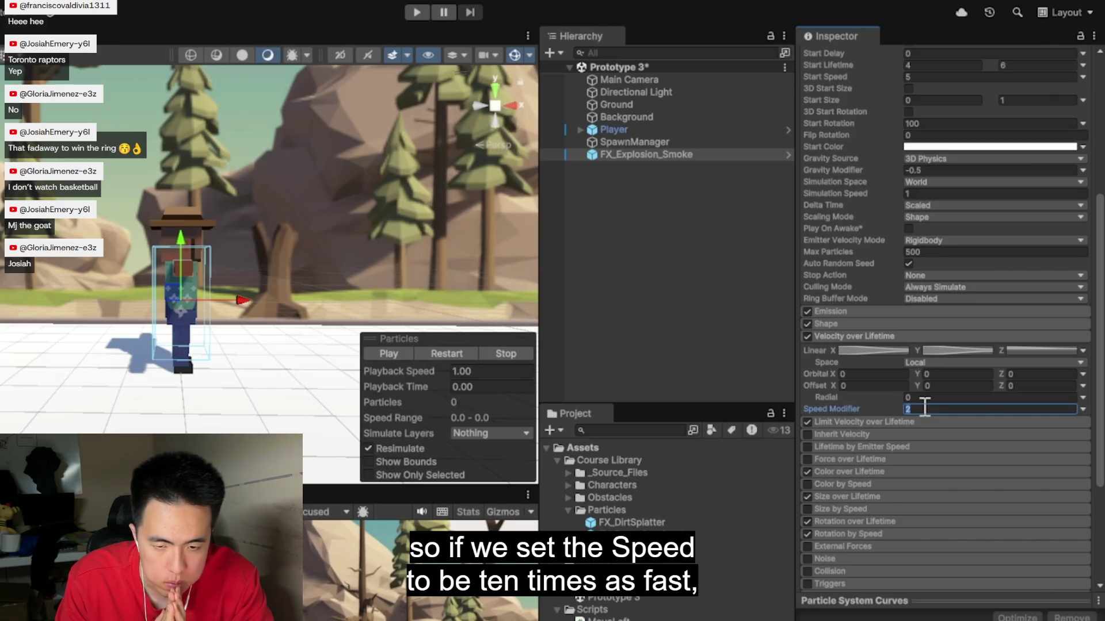
text(10)
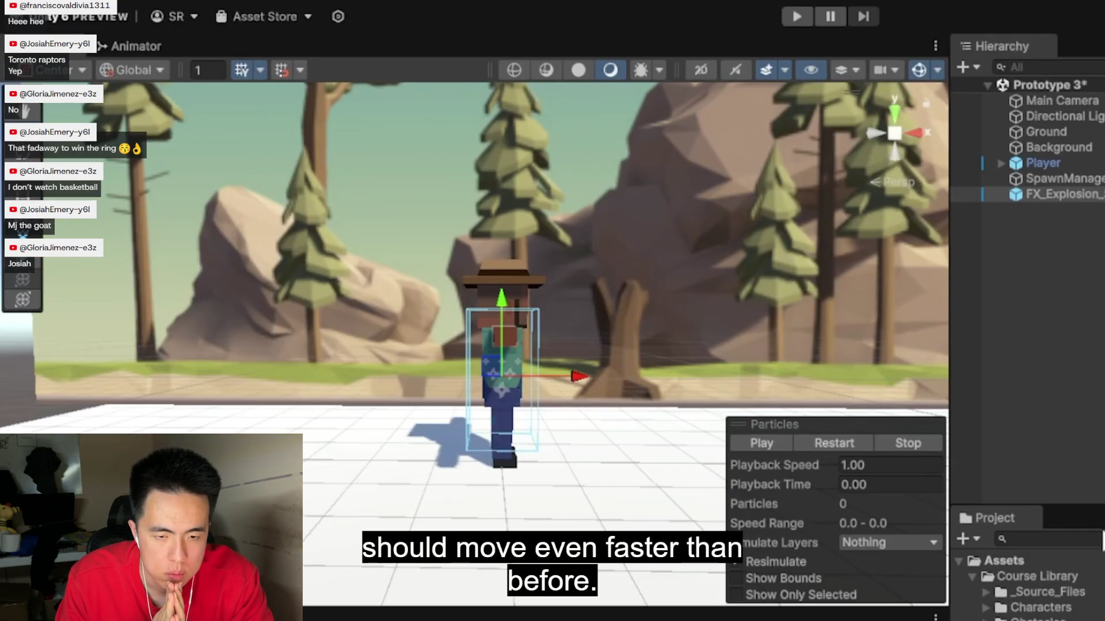
click(752, 441)
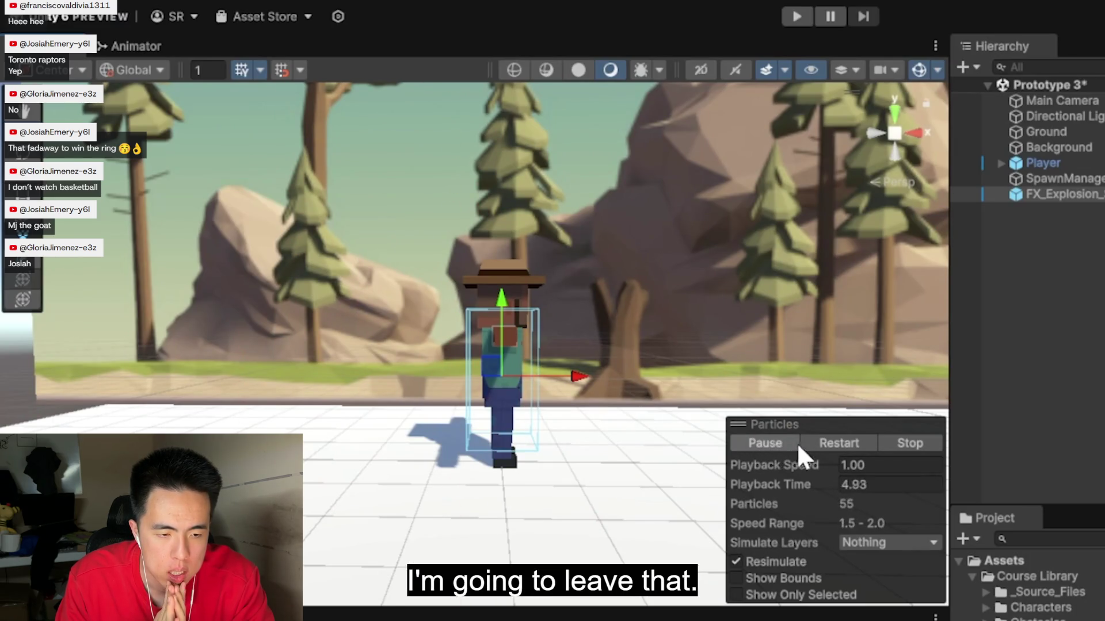
click(902, 443)
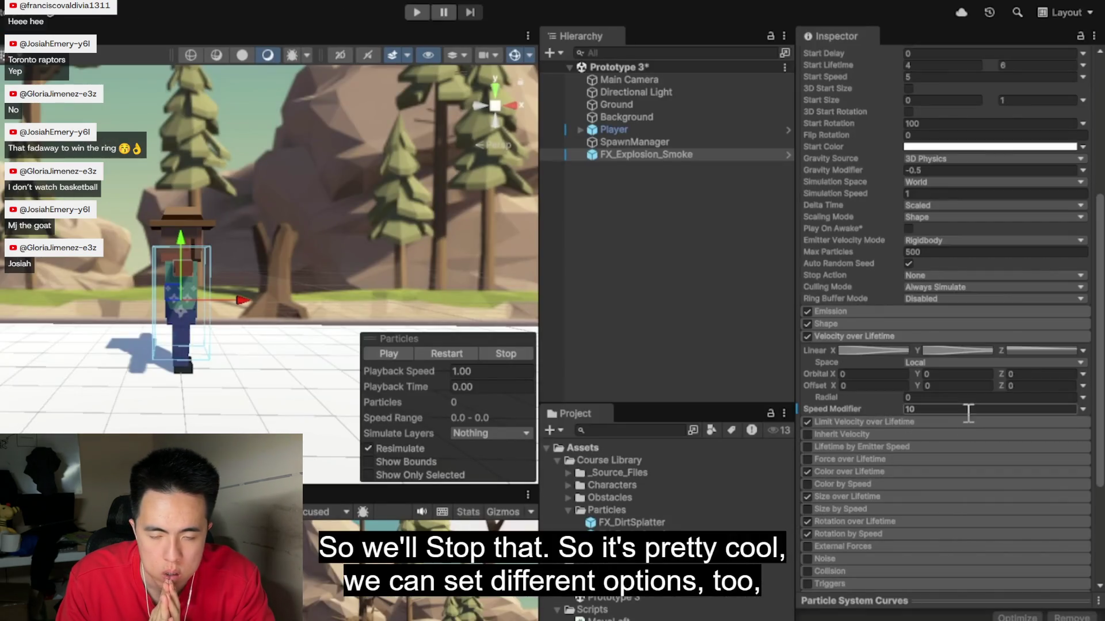
click(853, 336)
Step: Recheck the Speed Modifier, collapse the Particle System component, and replay the smoke preview
scroll(855, 332, up, 5)
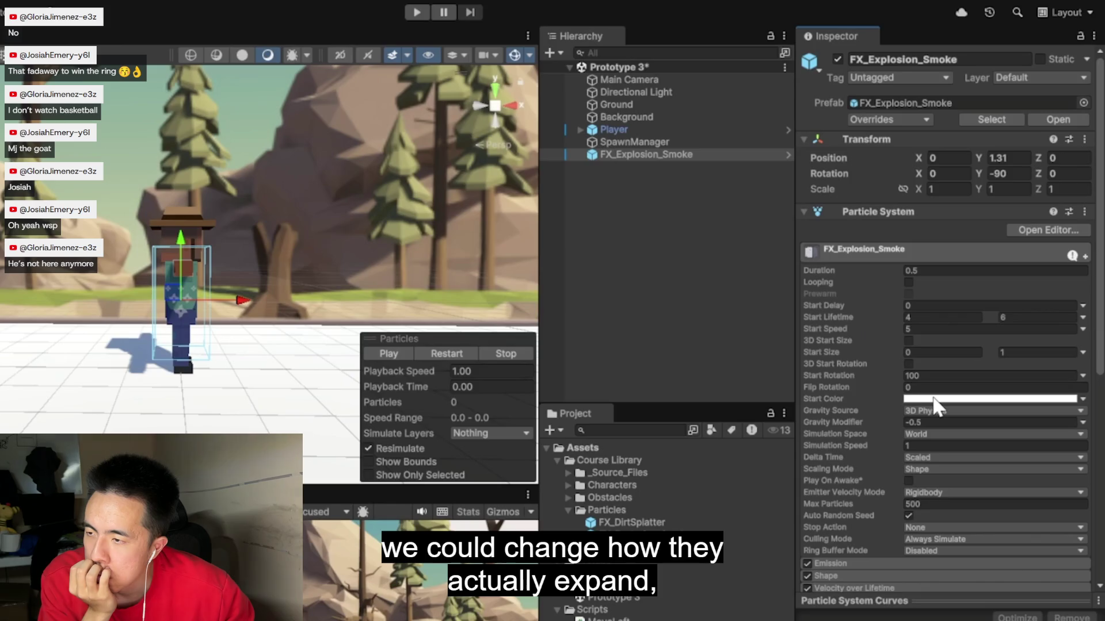
scroll(934, 397, down, 3)
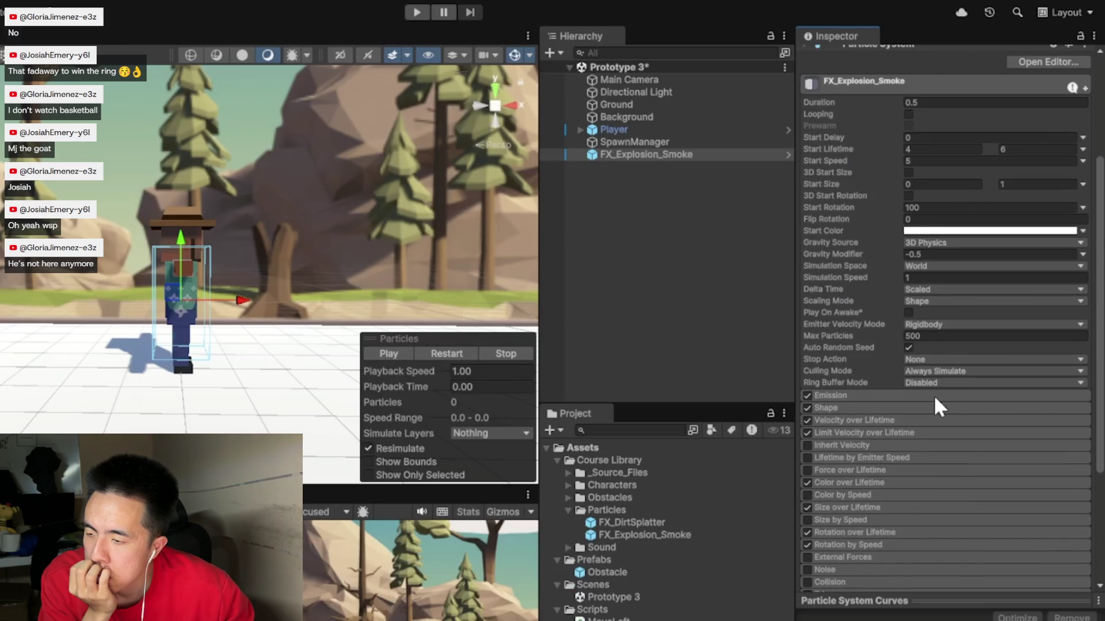
scroll(939, 408, down, 1)
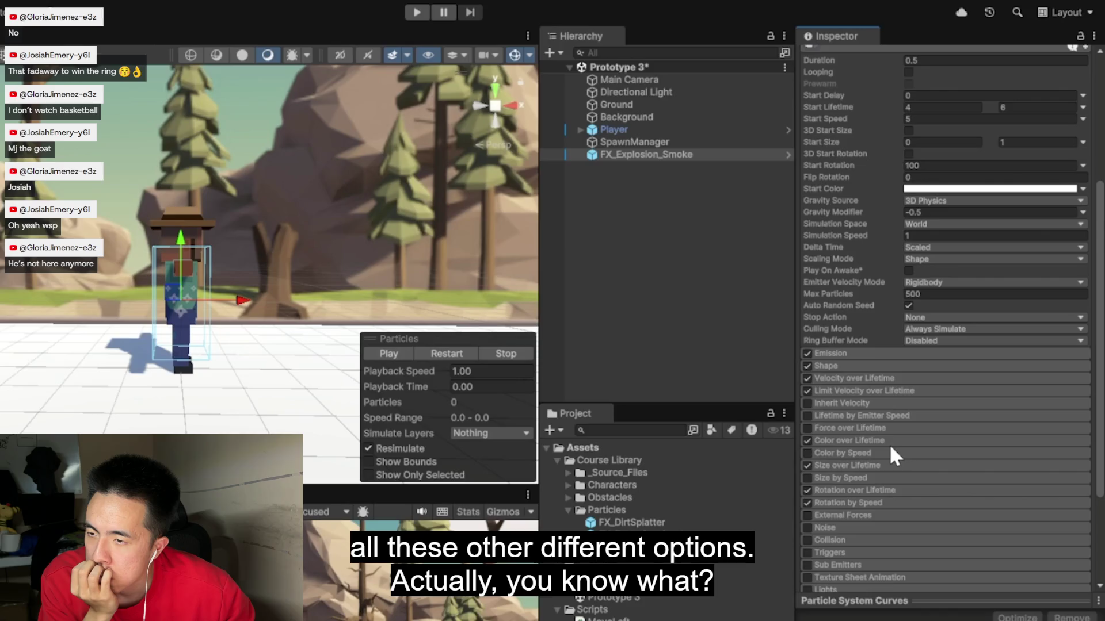
click(880, 378)
click(929, 450)
text(2)
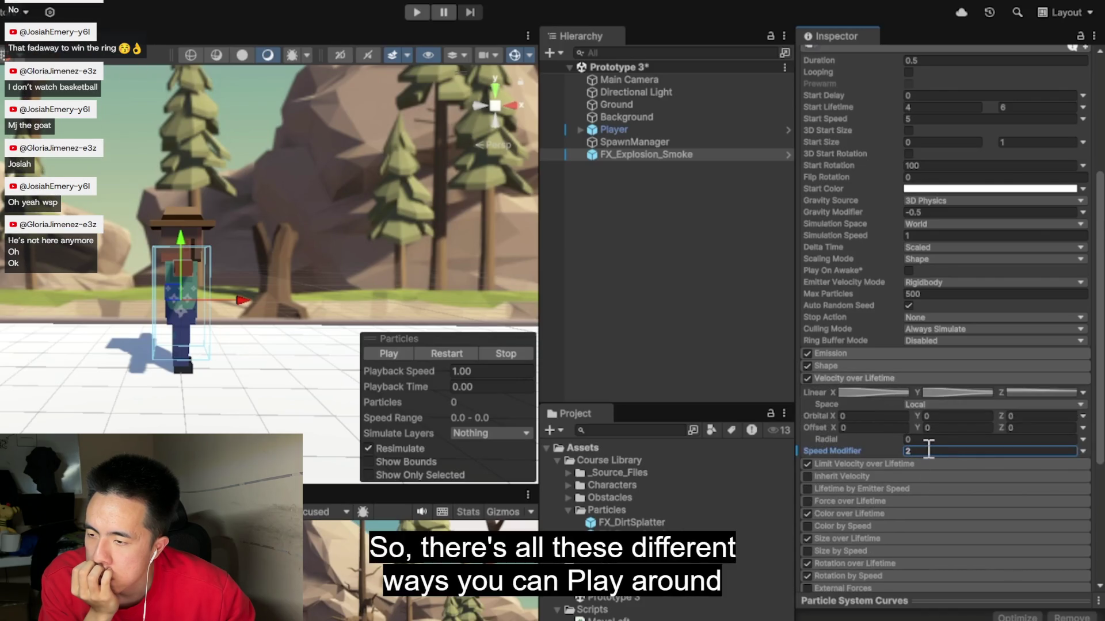
click(845, 379)
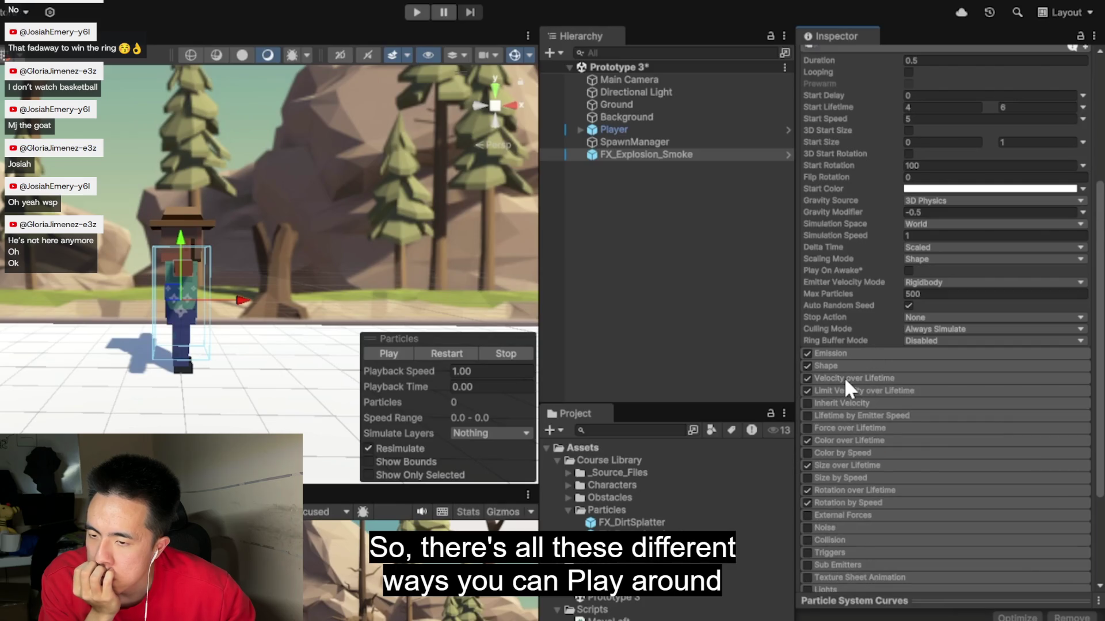
scroll(818, 251, up, 3)
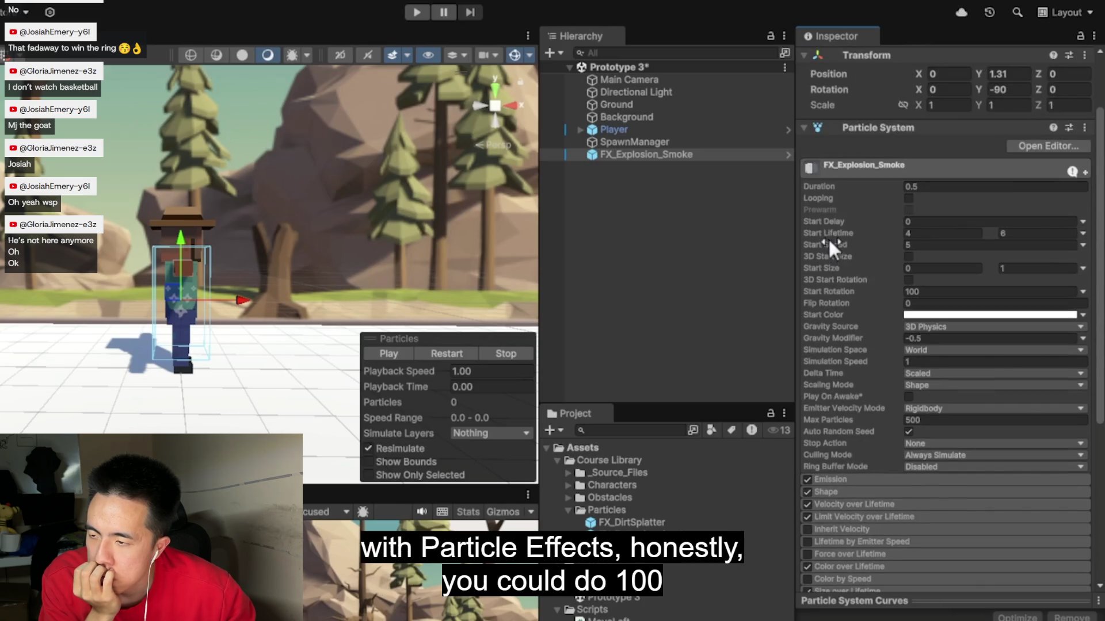
click(802, 129)
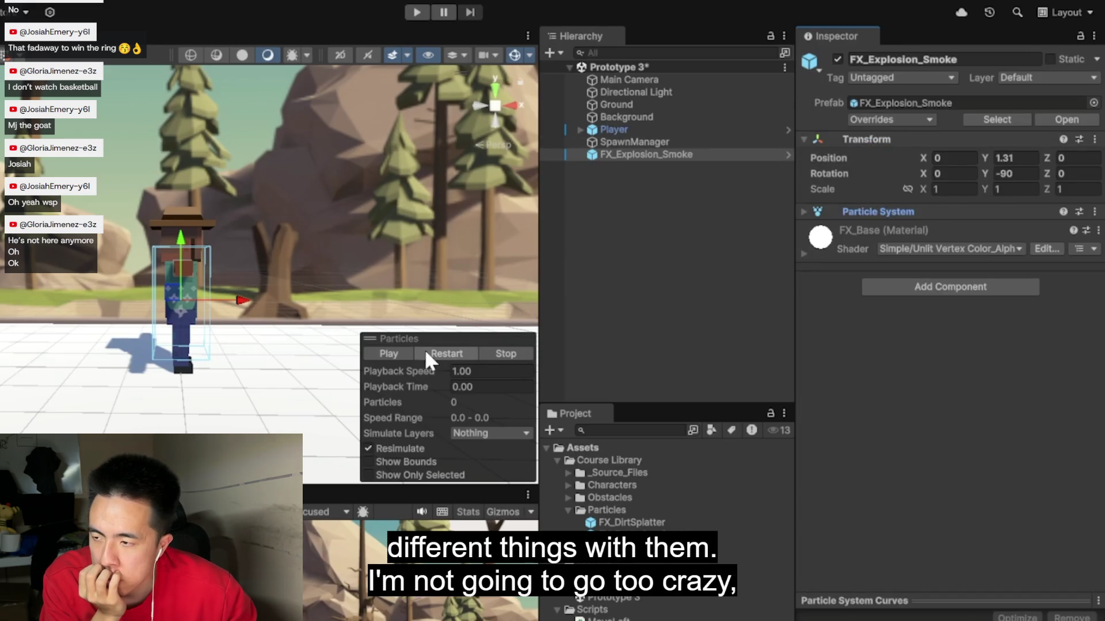
click(399, 353)
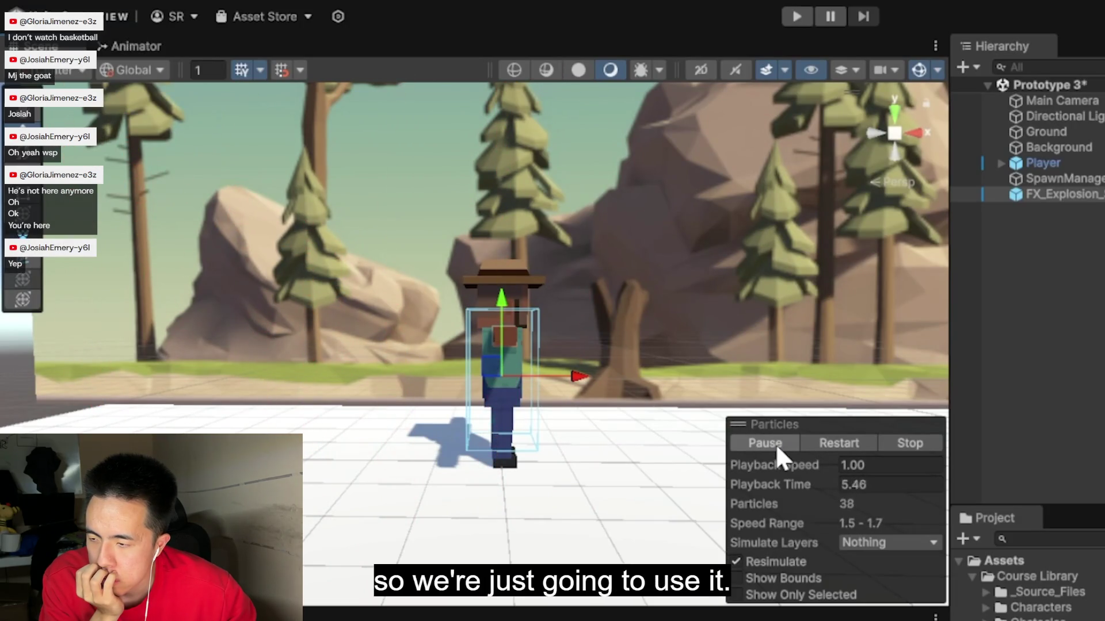
click(910, 447)
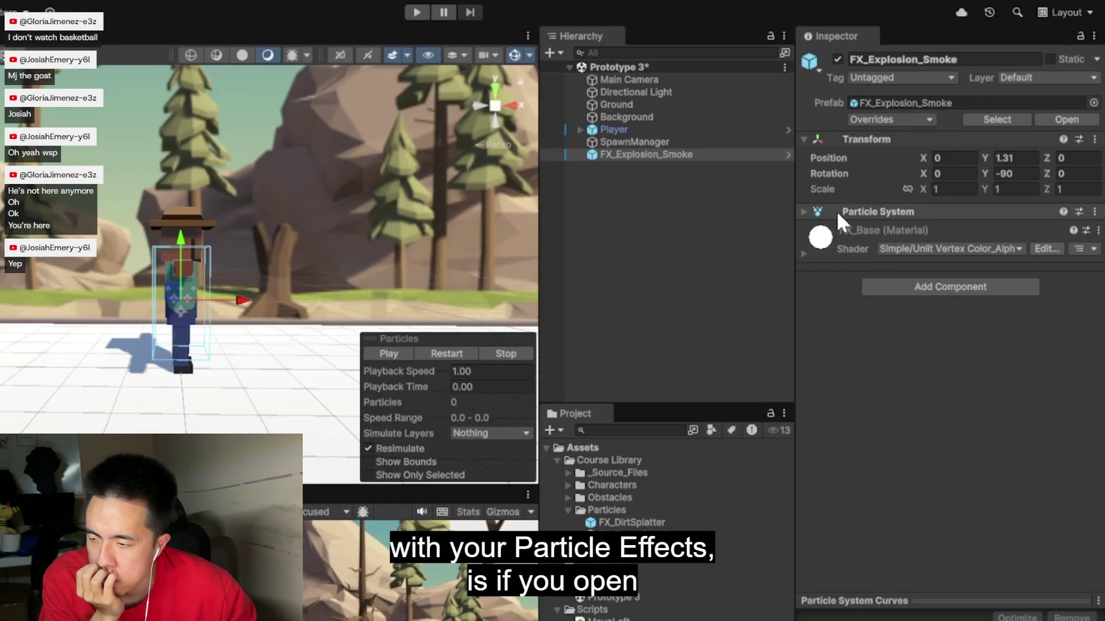
Step: Turn off Play On Awake for FX_Explosion_Smoke, then select it in the Hierarchy
click(803, 212)
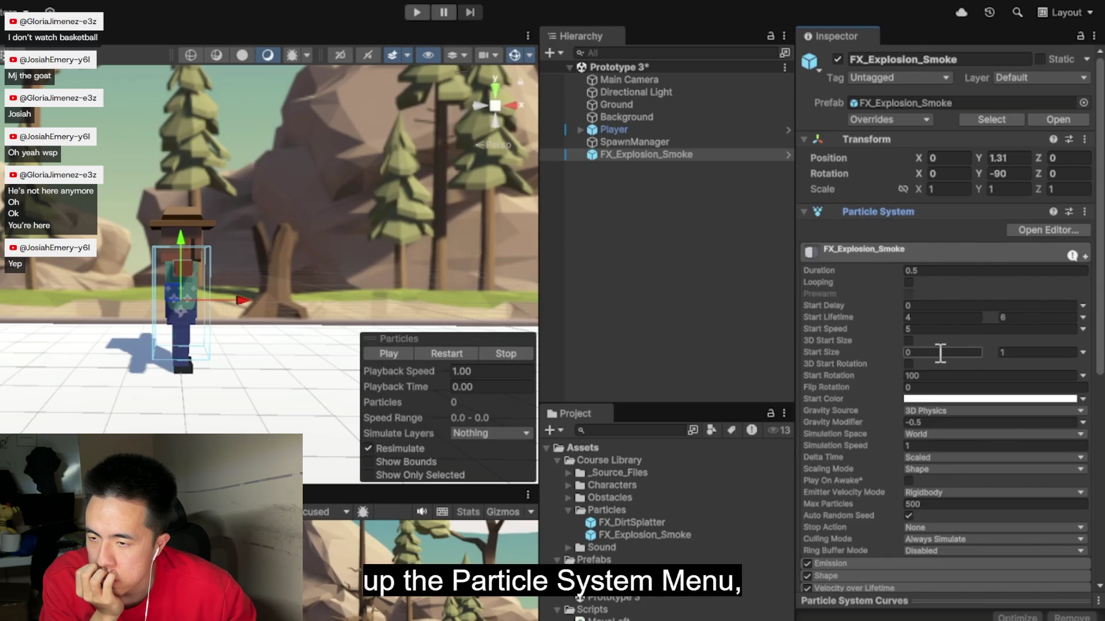
click(908, 481)
click(908, 482)
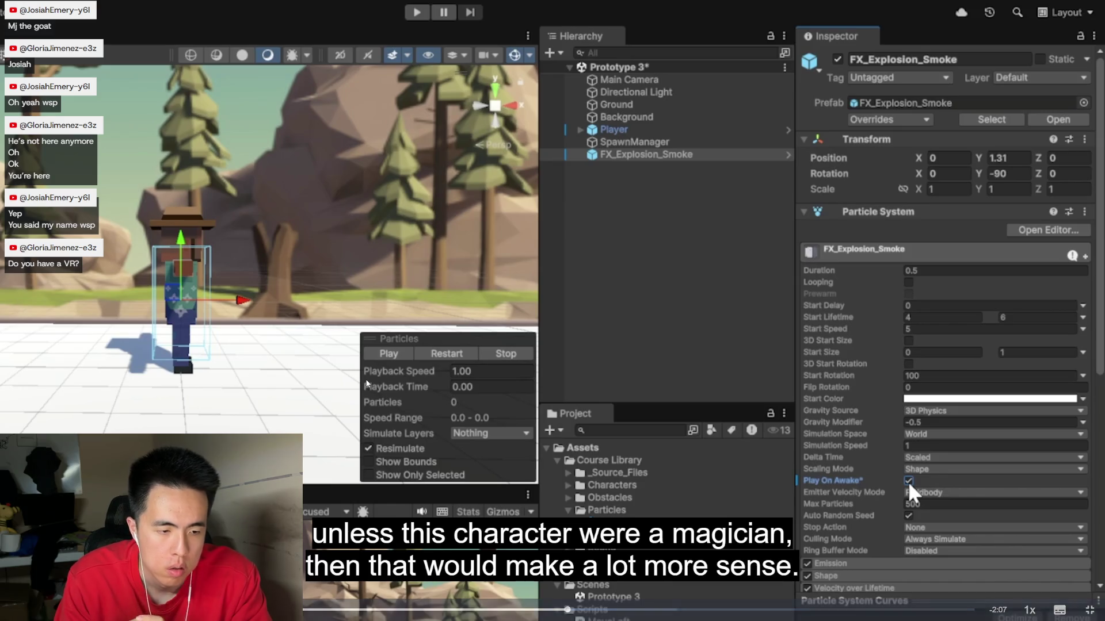
click(909, 480)
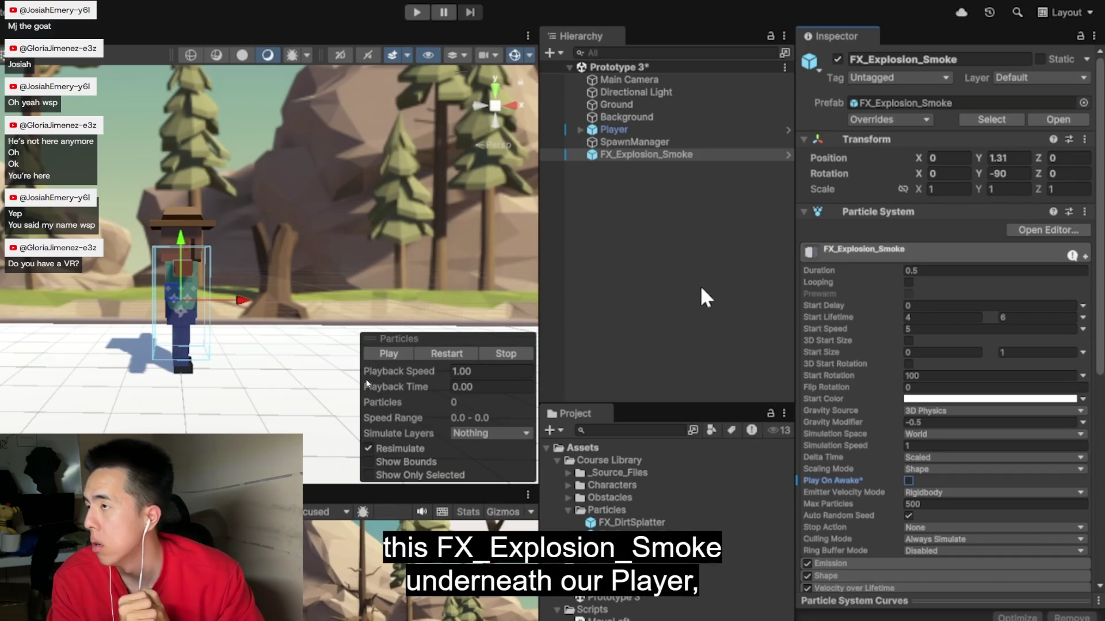
click(707, 153)
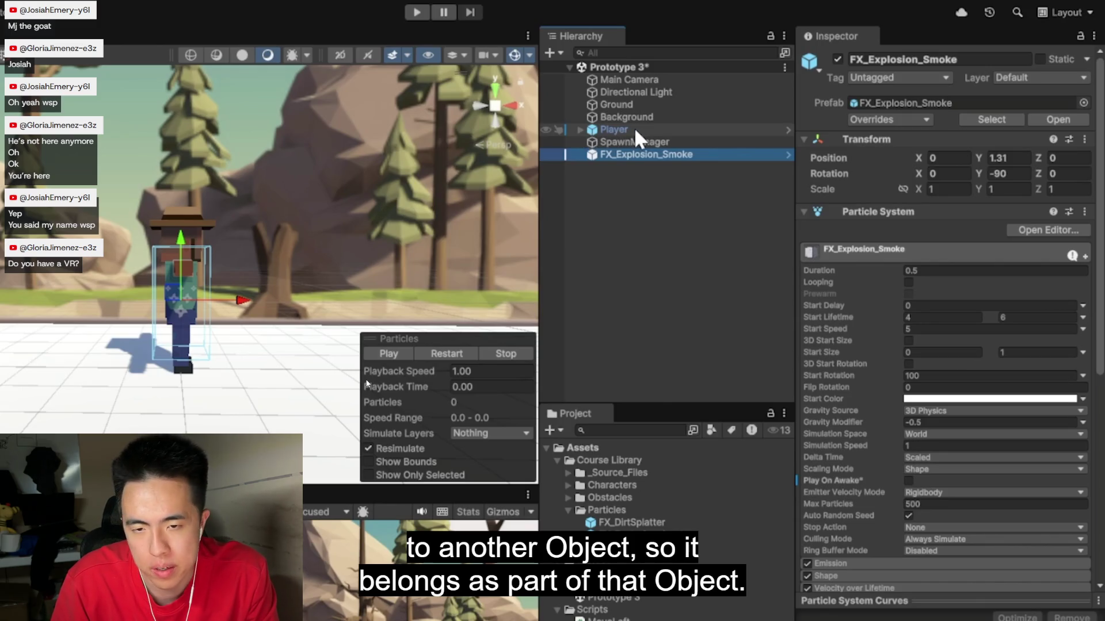
Step: Watch the video nest FX_Explosion_Smoke under Player in the Hierarchy and play its smoke burst
click(580, 129)
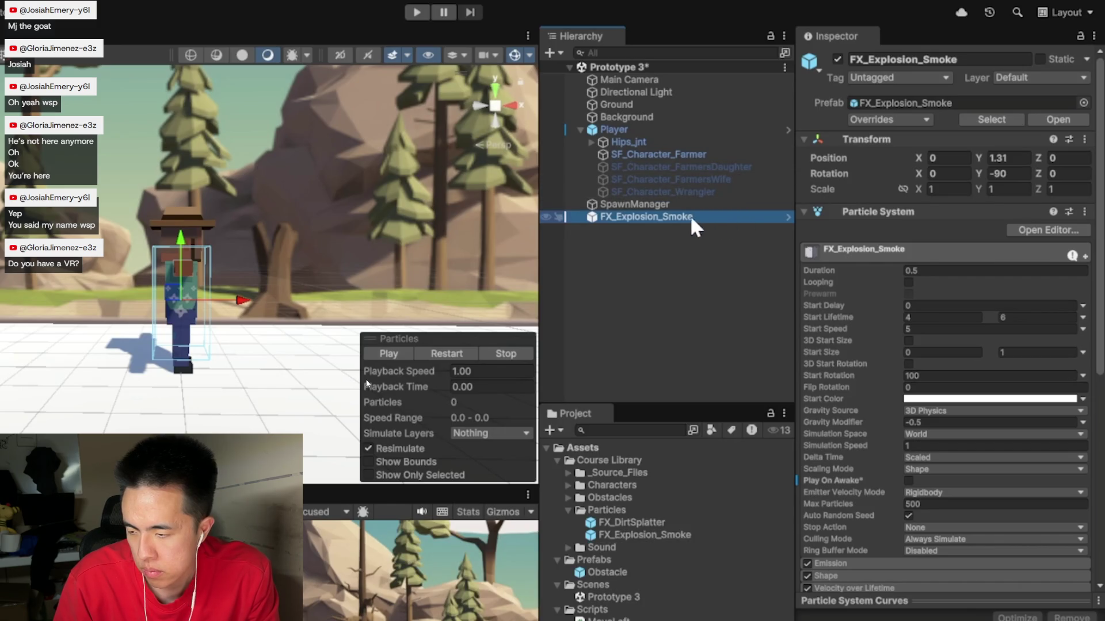
mouse_move(638, 218)
mouse_down()
mouse_move(695, 214)
mouse_move(690, 133)
mouse_move(667, 129)
mouse_up()
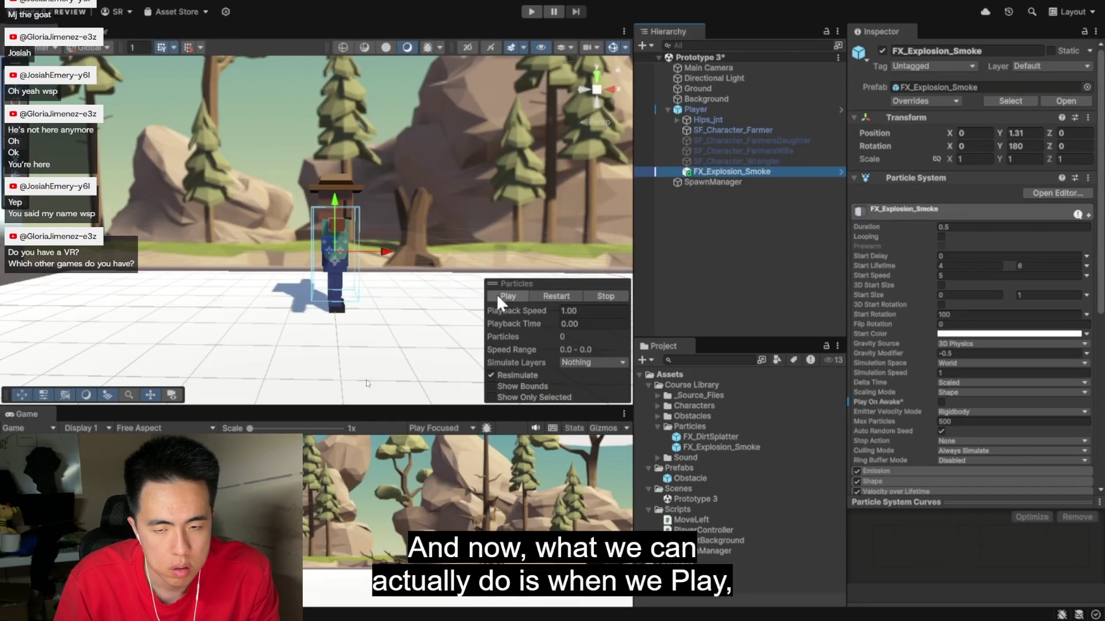
click(498, 295)
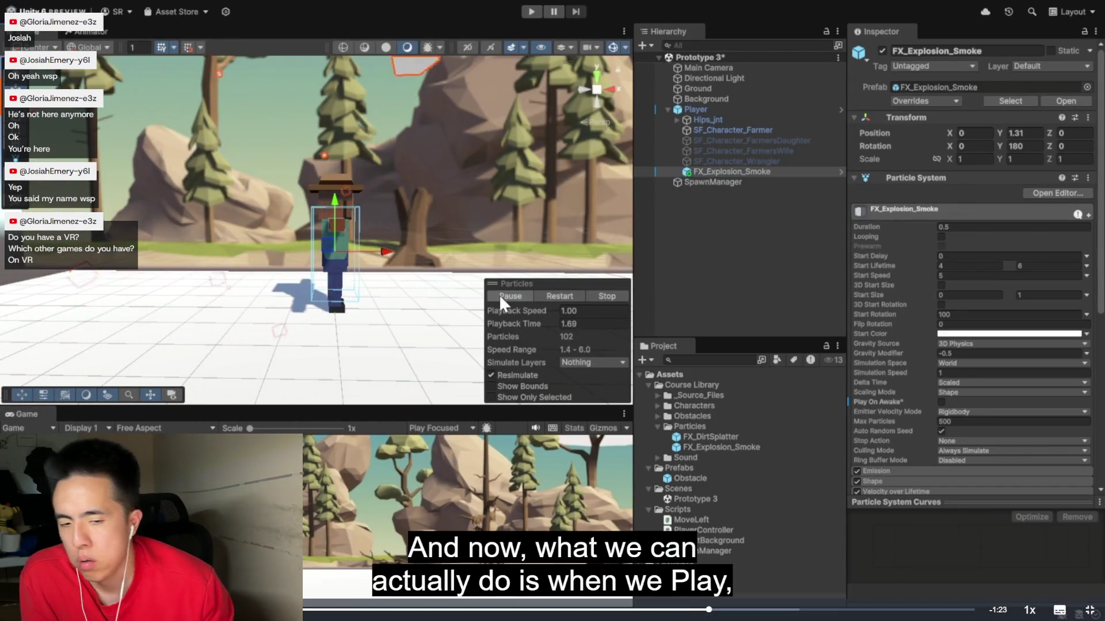
Step: Rewind the lesson video to rewatch the Particles panel Play and Restart preview of the smoke
click(636, 610)
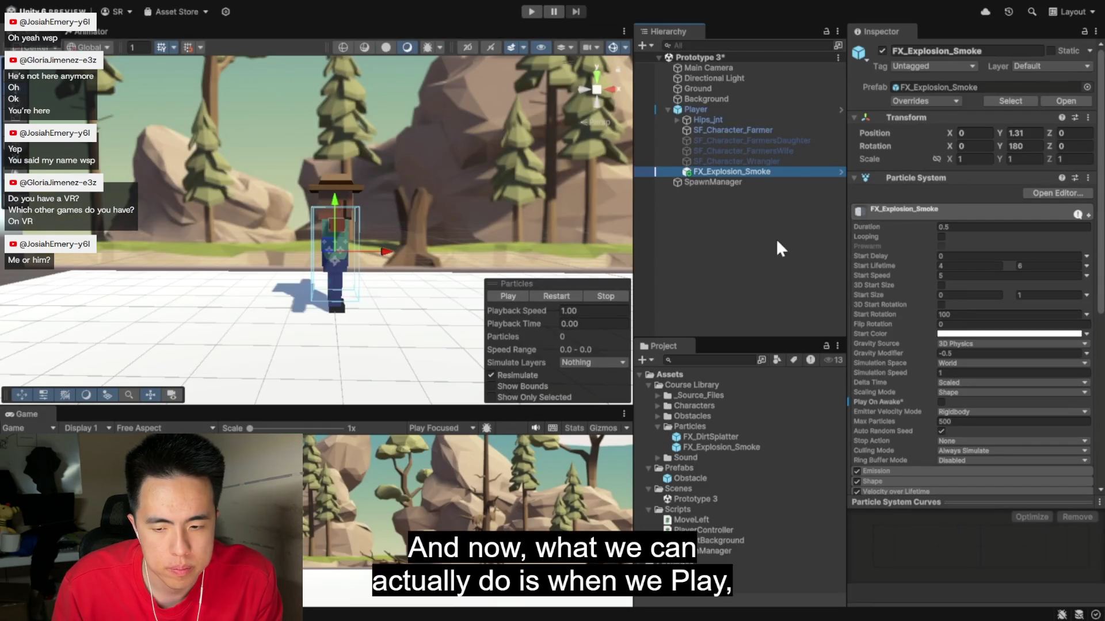
click(498, 296)
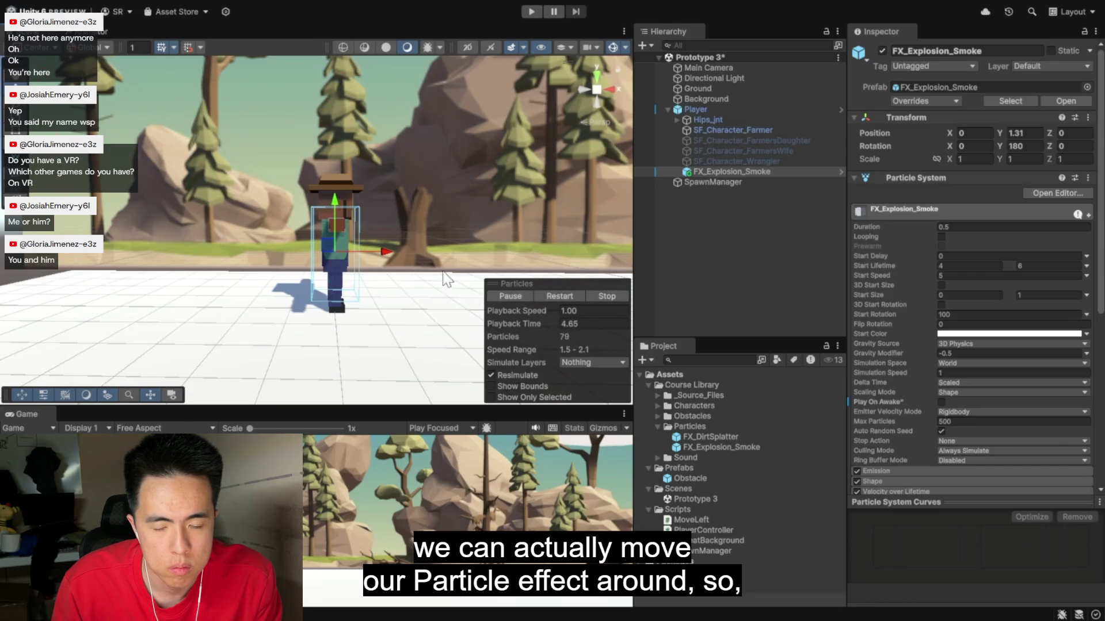
click(569, 296)
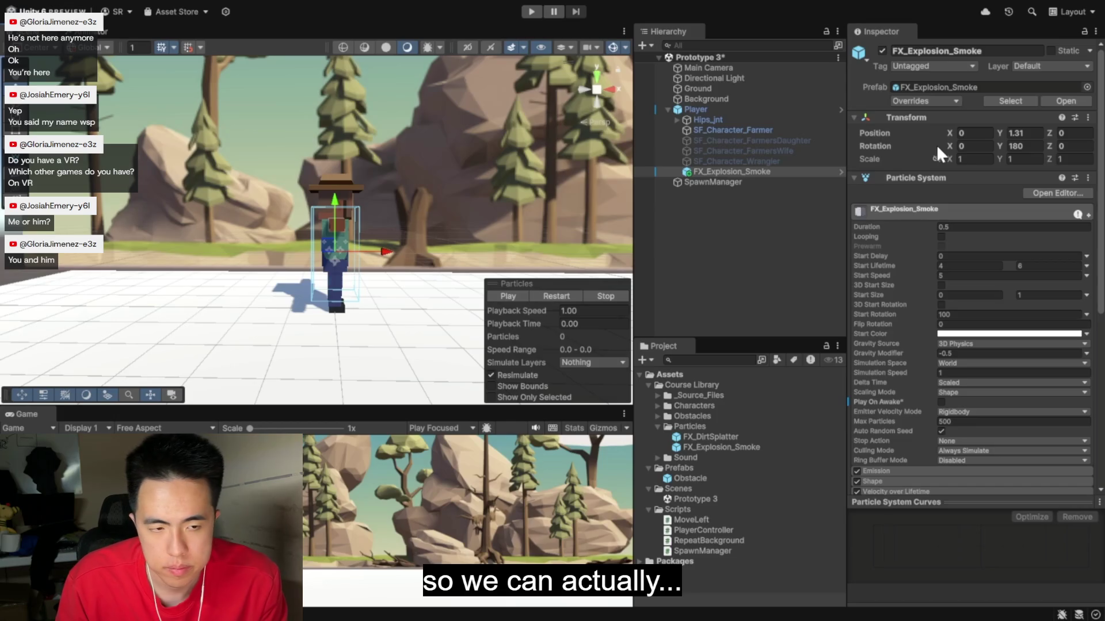
Step: Follow the video changing the smoke's Position Y to 0, then 0.5, and previewing it
click(1024, 131)
text(0)
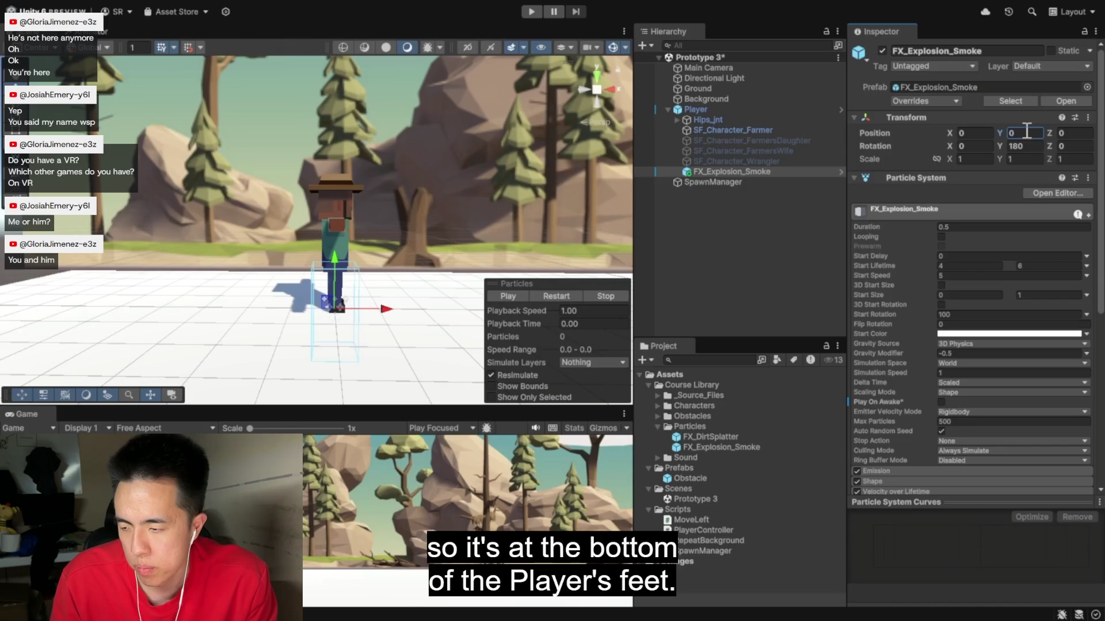
click(565, 295)
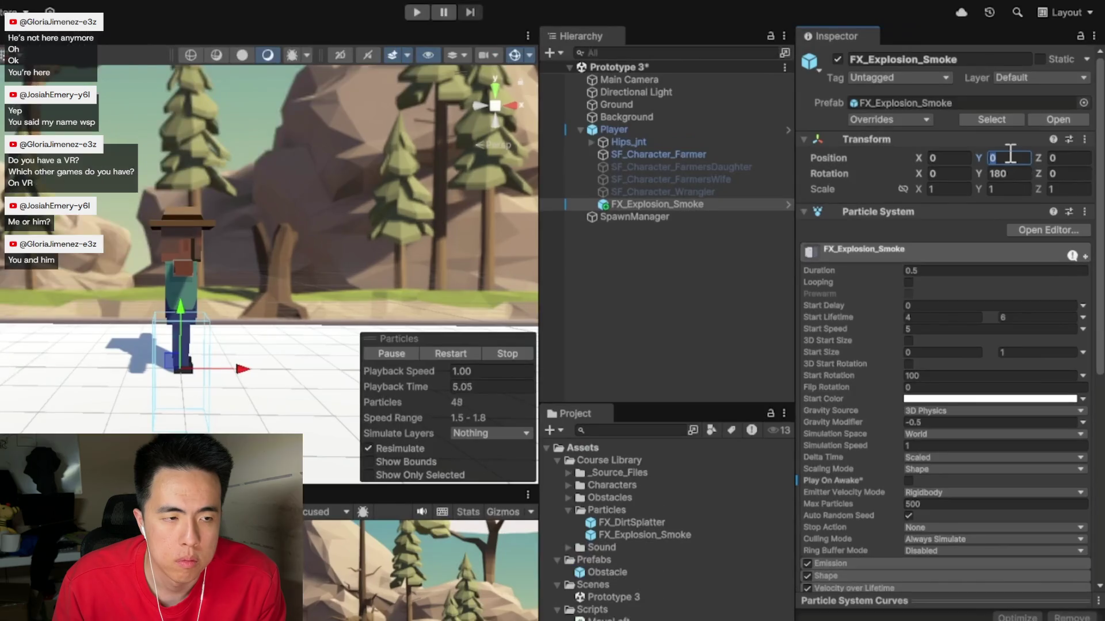
key(BackSpace)
text(.5)
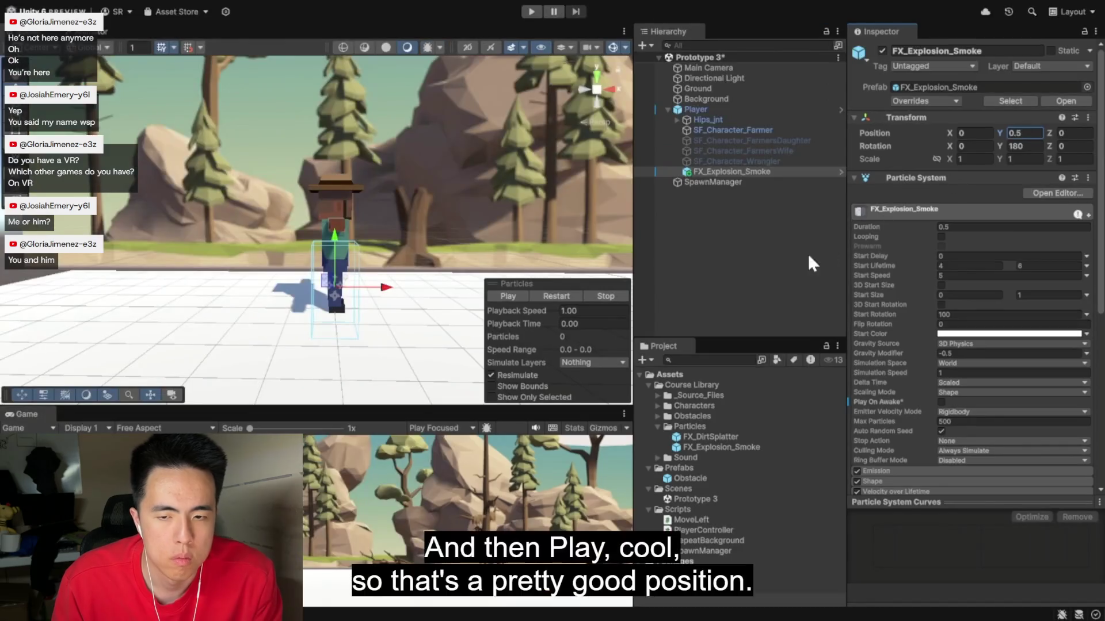
click(513, 294)
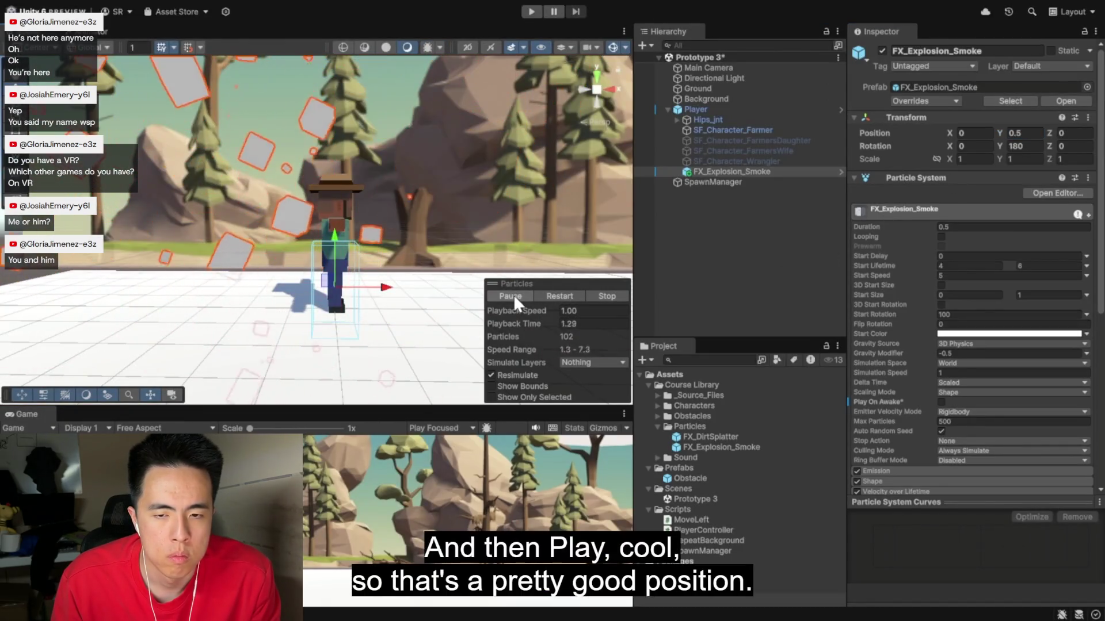
click(551, 294)
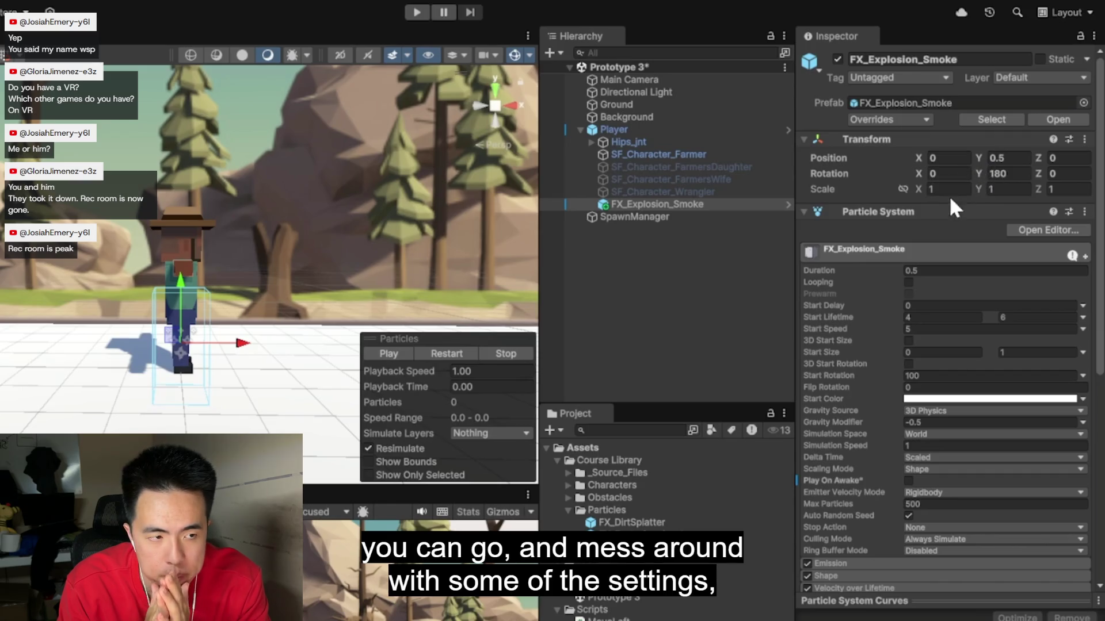
Step: Watch the video through to its closing Unity logo and leave fullscreen
scroll(876, 357, down, 5)
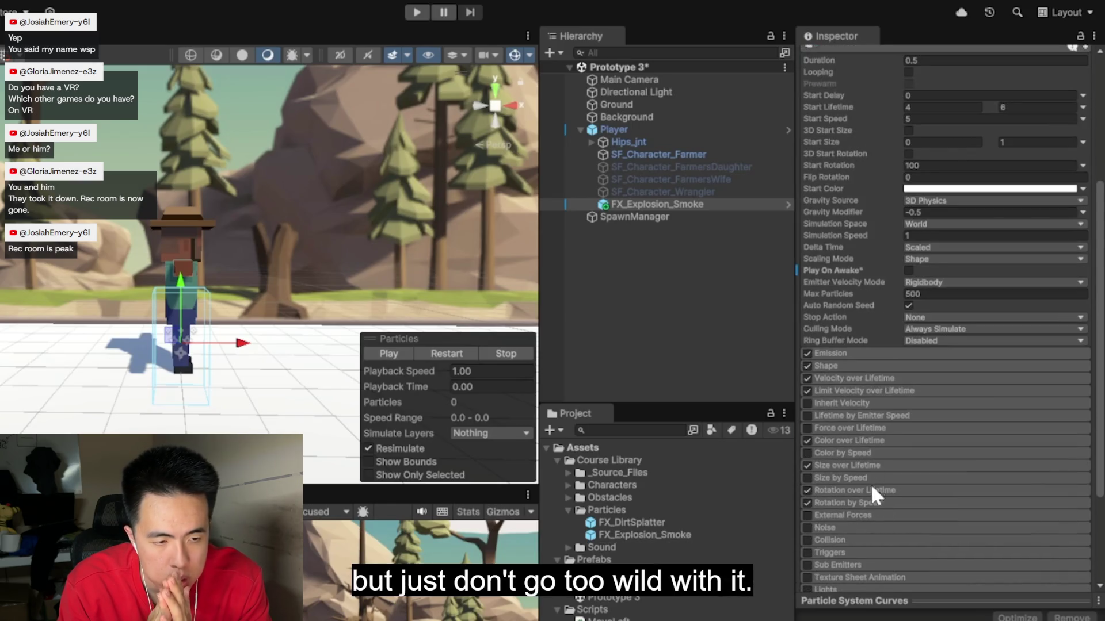
click(868, 378)
scroll(868, 378, up, 3)
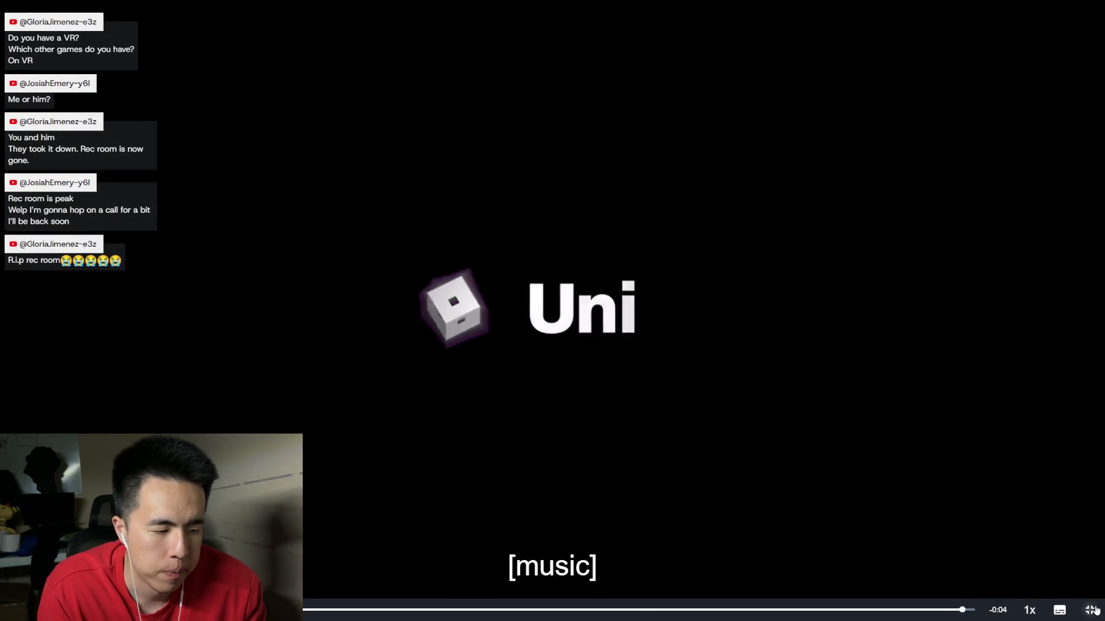
key(Escape)
Step: In the Project window, collapse FBX and _Source_Files, then select FX_Explosion_Smoke from Course Library > Particles
click(753, 612)
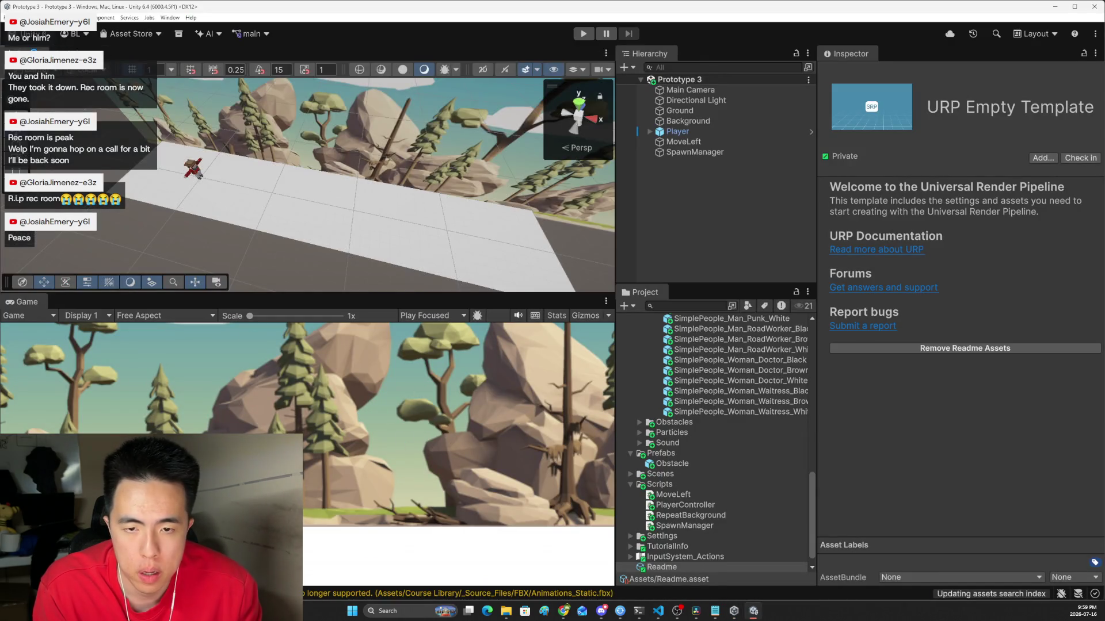
scroll(676, 413, up, 10)
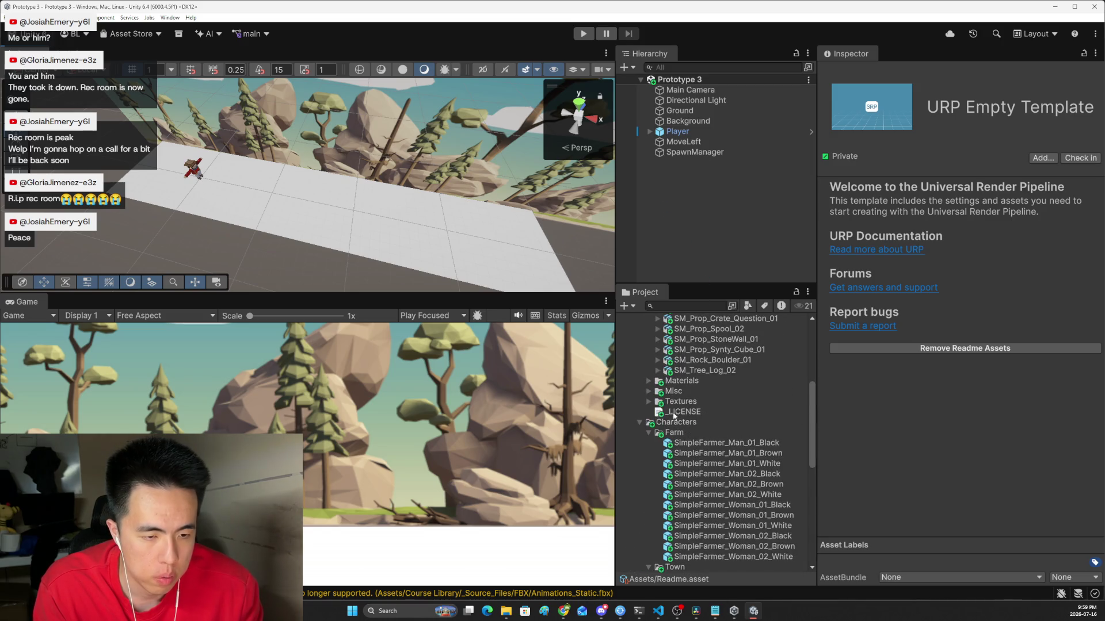
scroll(647, 402, up, 6)
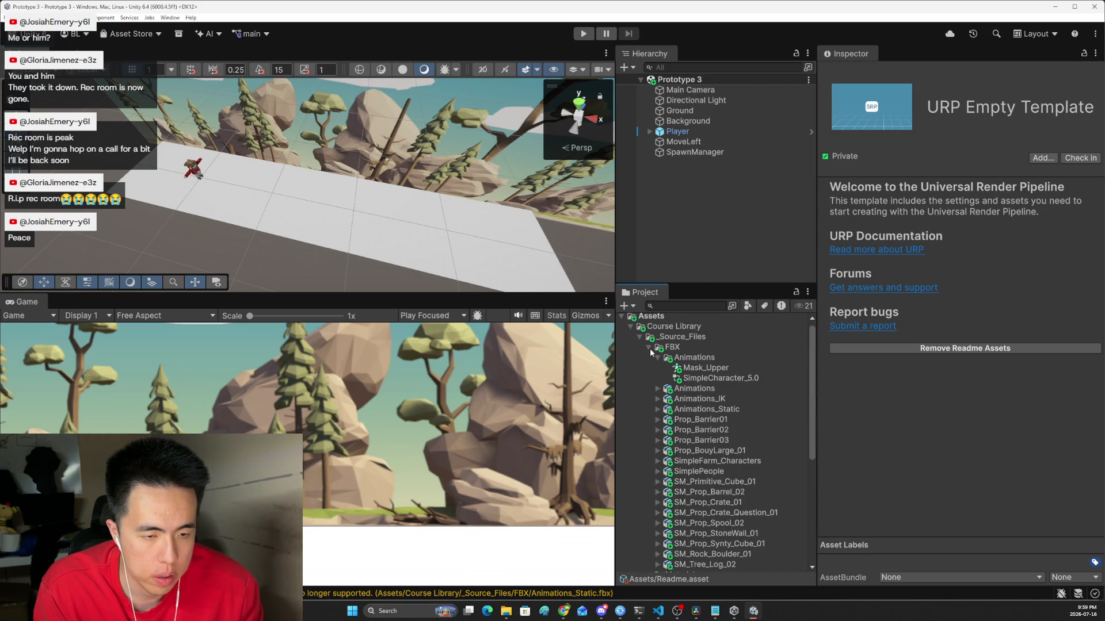
click(649, 349)
click(640, 340)
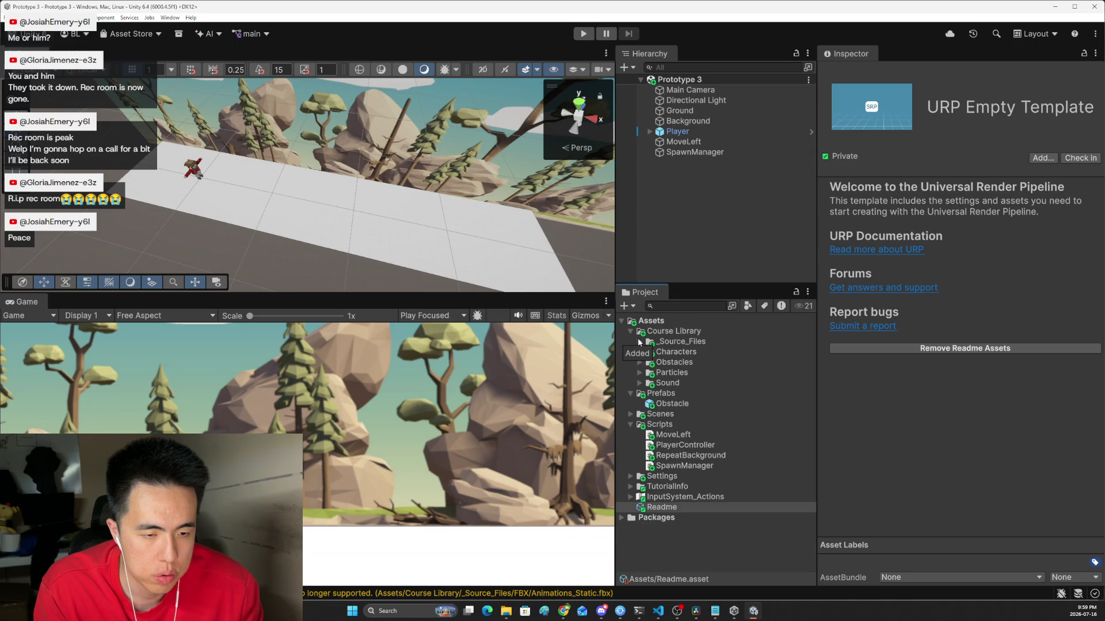
click(640, 373)
click(672, 383)
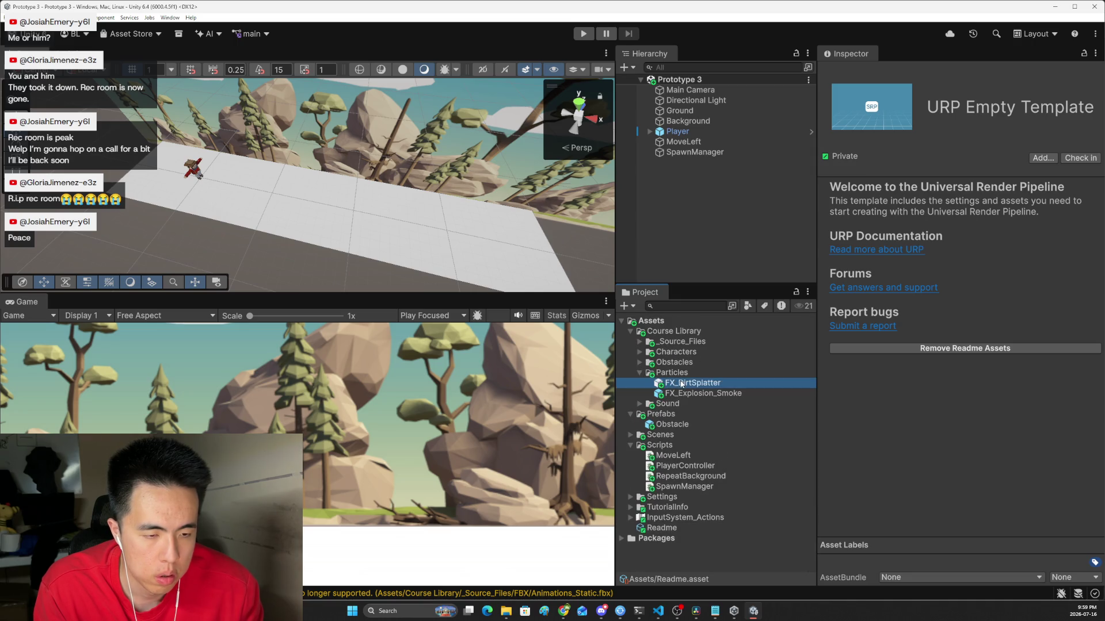
click(684, 393)
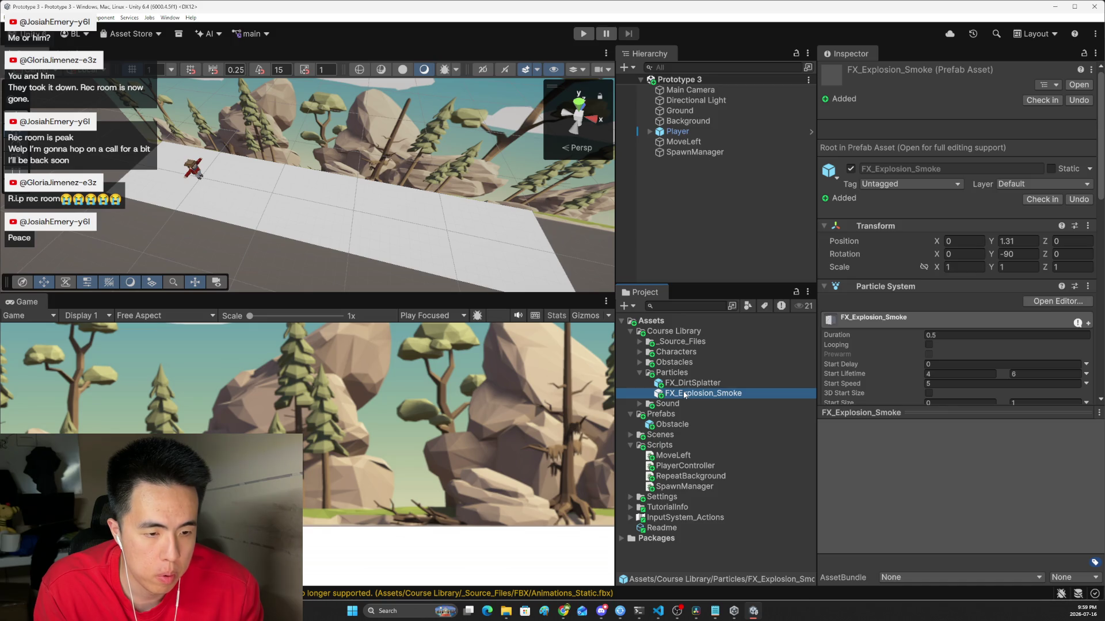
click(964, 493)
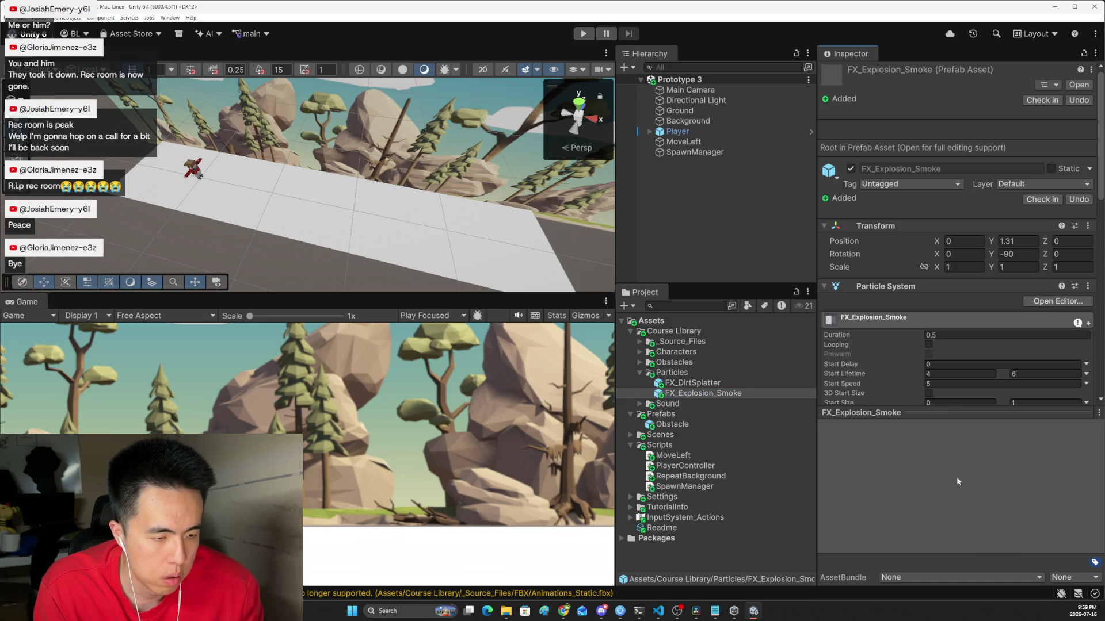
Step: Review the Particle System settings, then drag FX_Explosion_Smoke onto Player in the Hierarchy
mouse_move(931, 412)
mouse_down()
mouse_move(931, 375)
mouse_move(934, 514)
mouse_up()
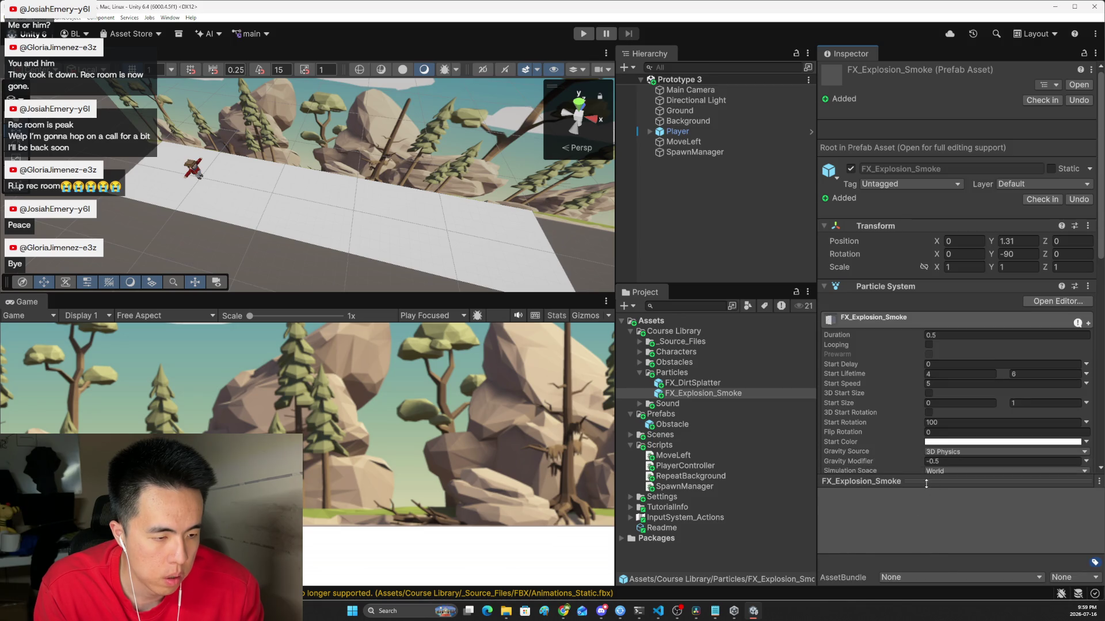
scroll(979, 454, down, 10)
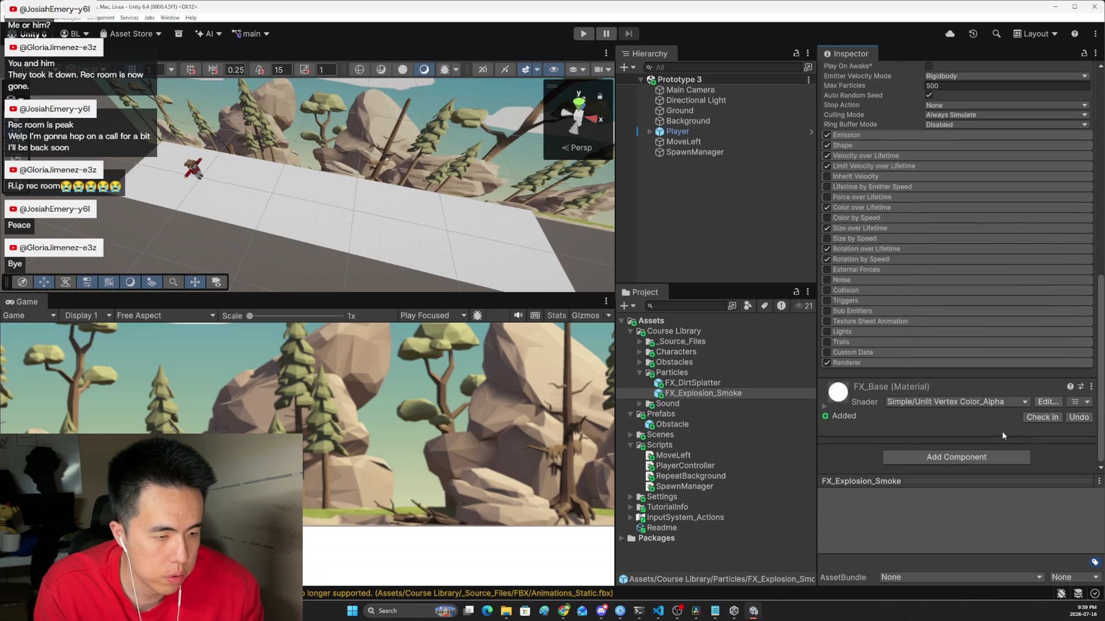
mouse_move(970, 478)
mouse_down()
mouse_move(973, 562)
mouse_move(972, 481)
mouse_up()
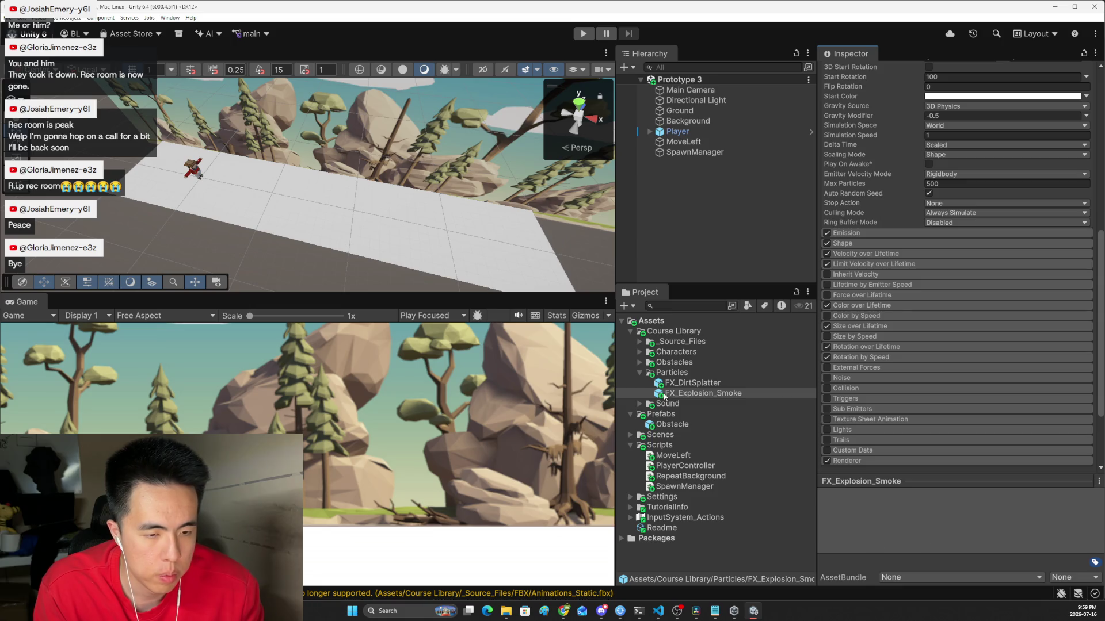
drag(701, 187, 676, 130)
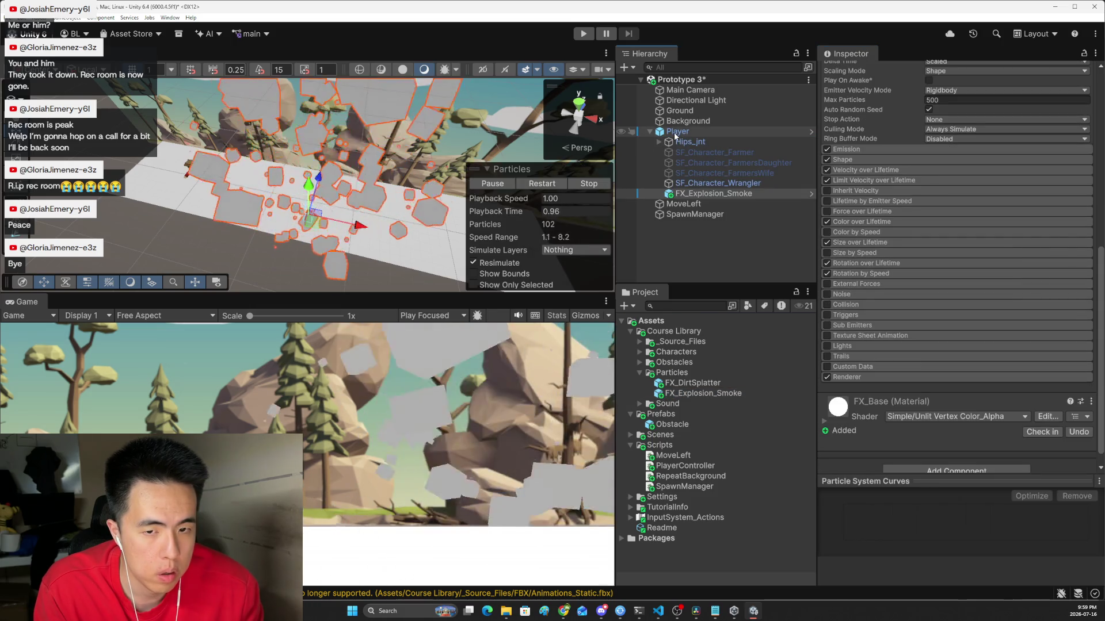
click(650, 132)
click(650, 132)
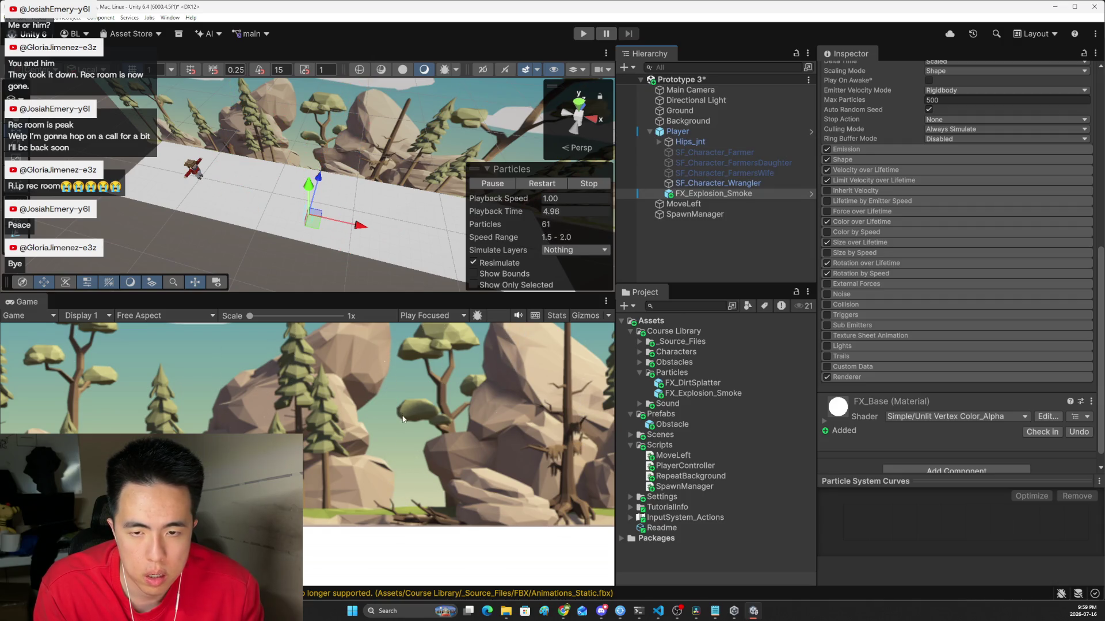
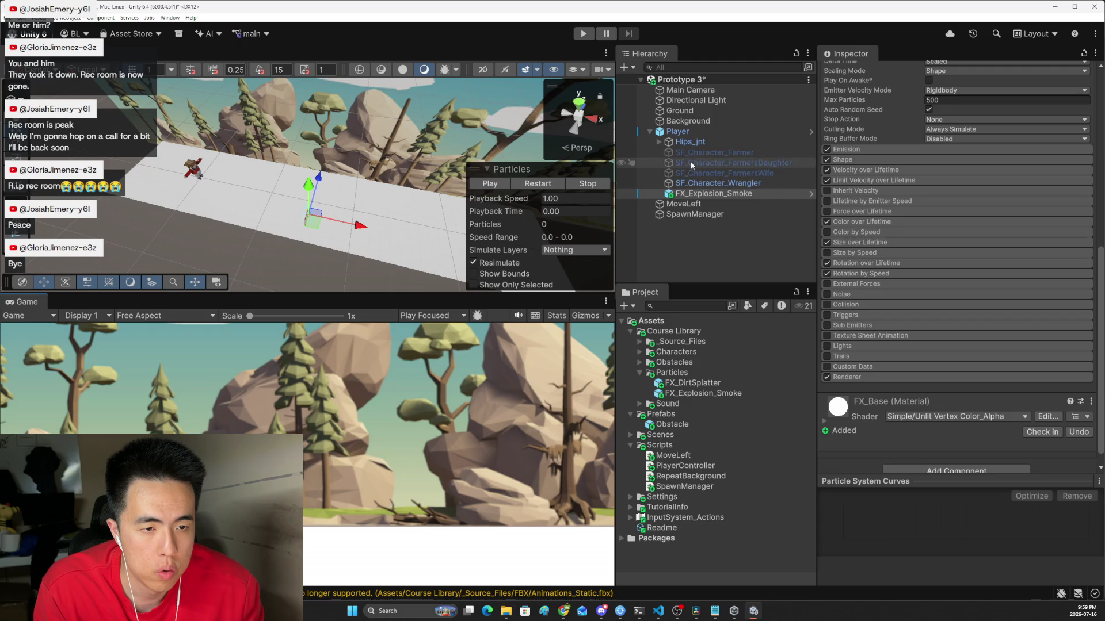
Step: Zero FX_Explosion_Smoke's Transform Position Z and Position X in the Inspector
scroll(997, 229, up, 5)
scroll(998, 221, up, 5)
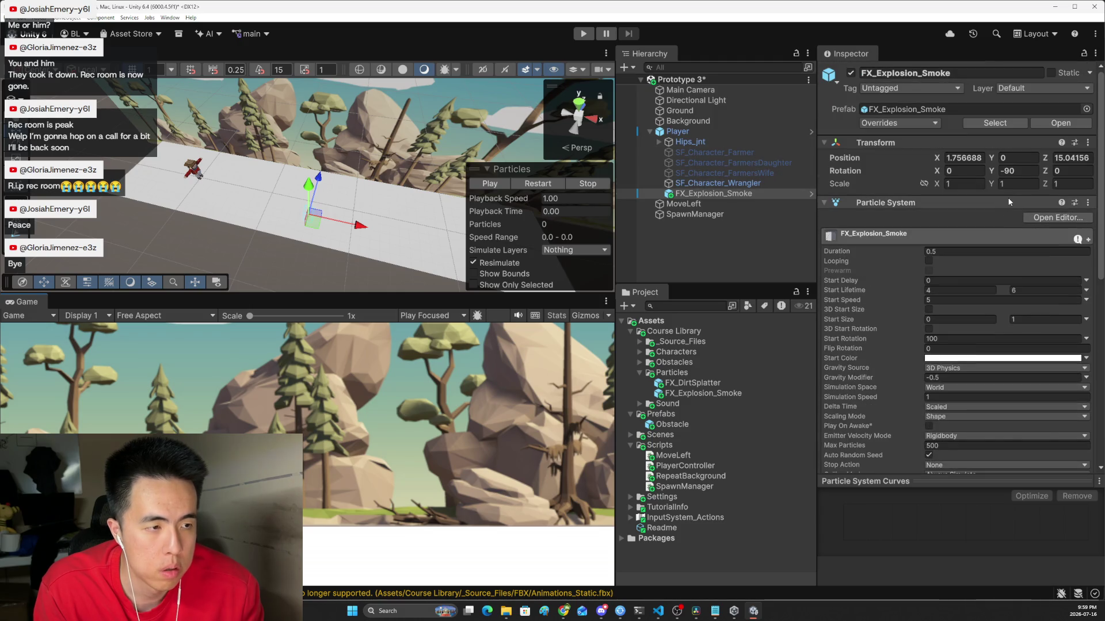
right_click(970, 161)
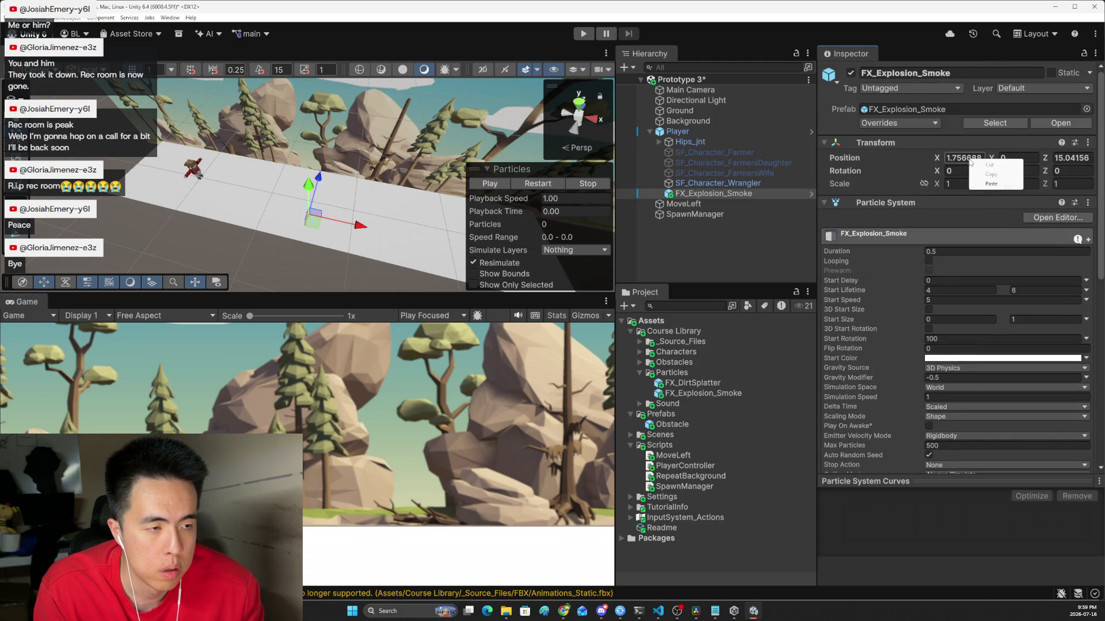
click(1070, 161)
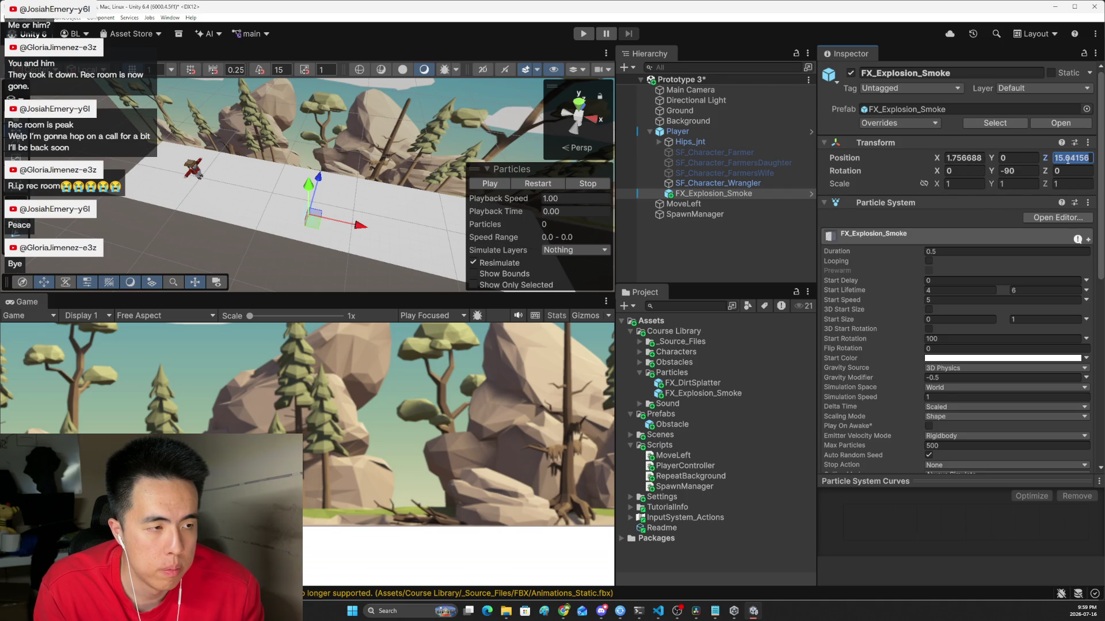
right_click(1068, 160)
click(1066, 158)
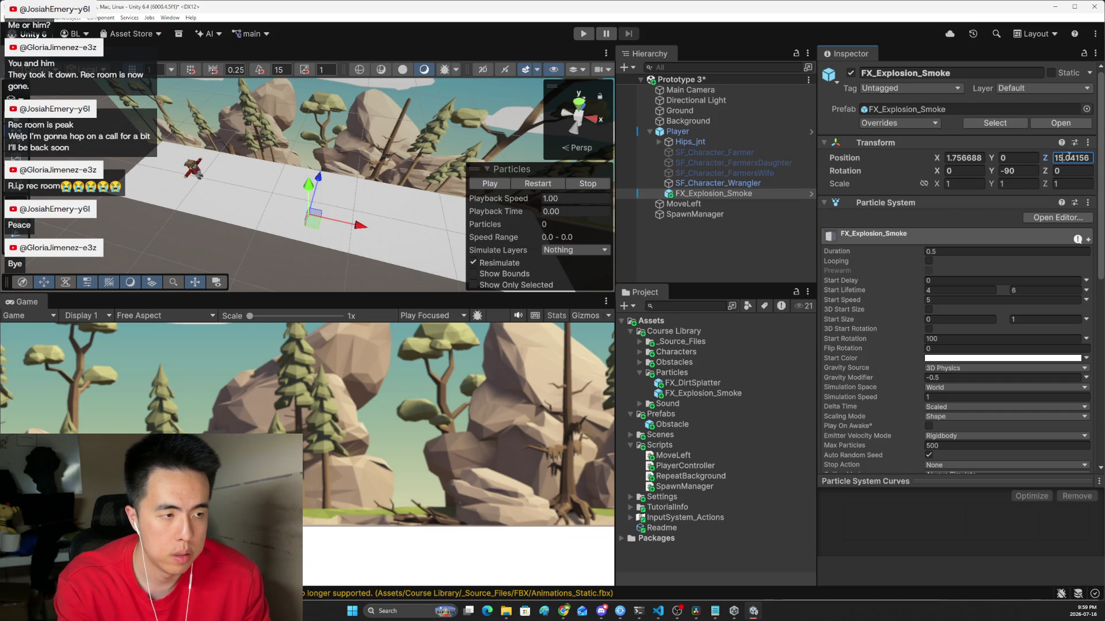
key(ctrl+a)
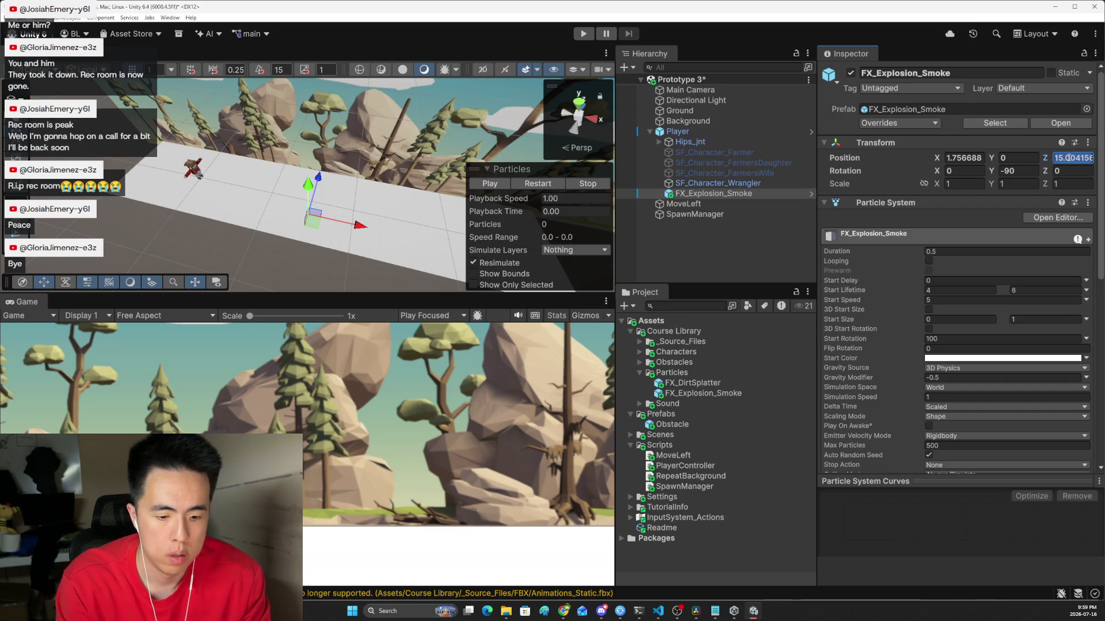
text(0)
click(969, 157)
text(0)
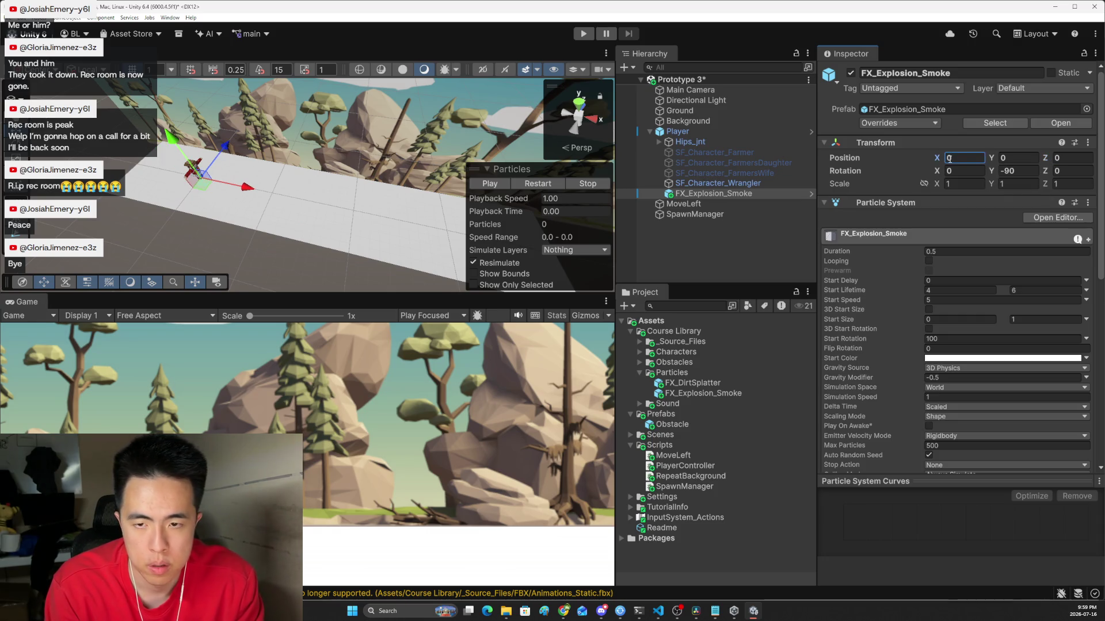
Step: Preview the smoke burst and raise its Position Y to 1.04, replaying the effect
click(500, 186)
click(505, 185)
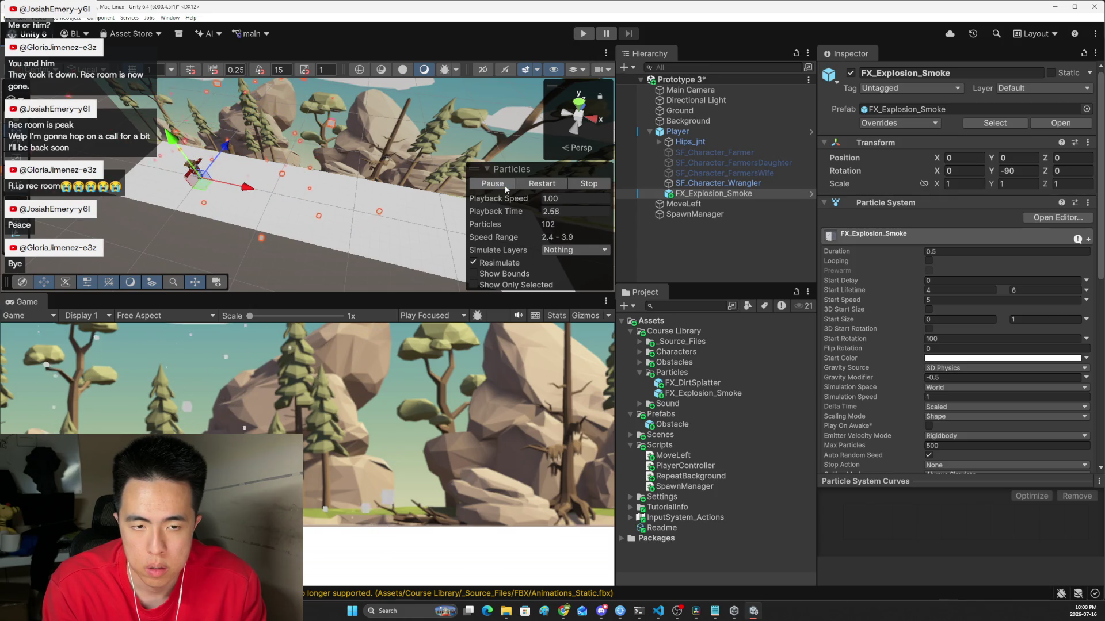
click(505, 185)
drag(991, 161, 1014, 161)
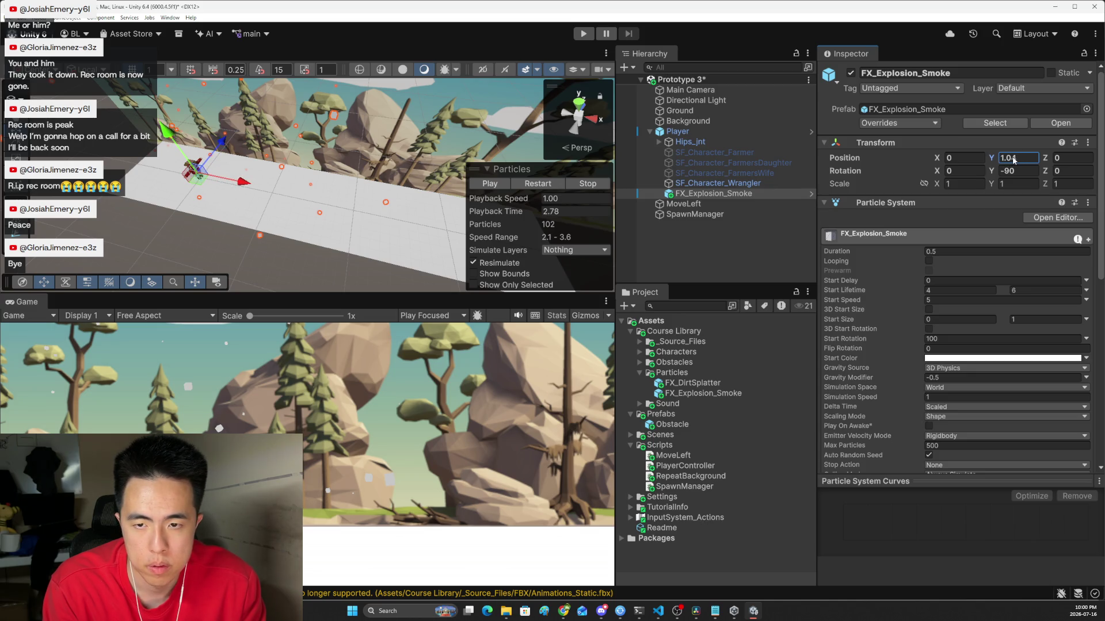
click(536, 184)
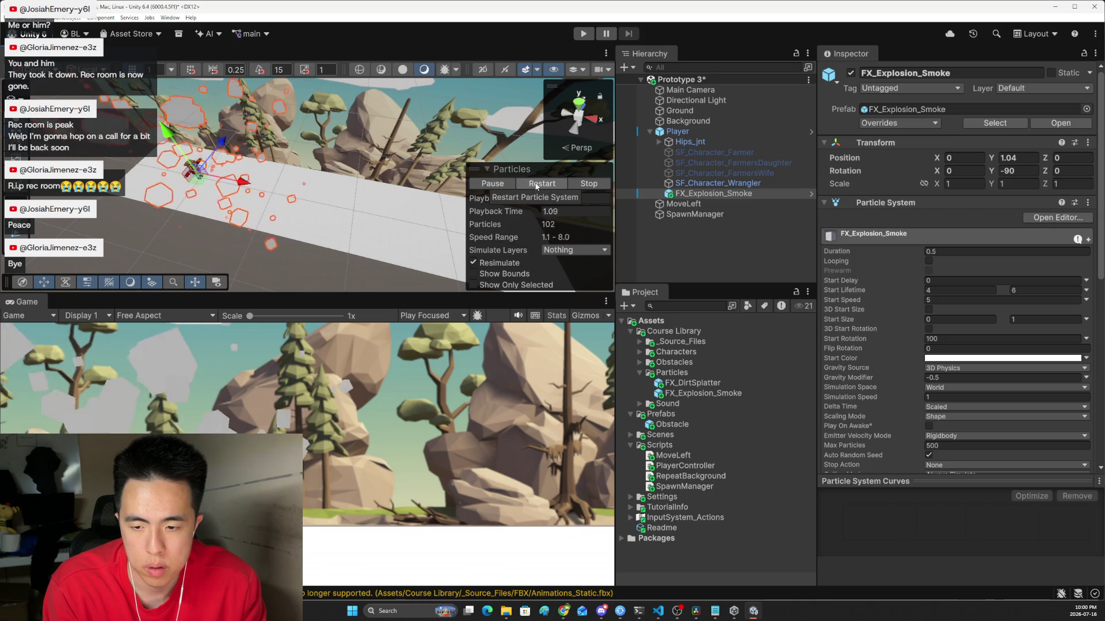
click(536, 184)
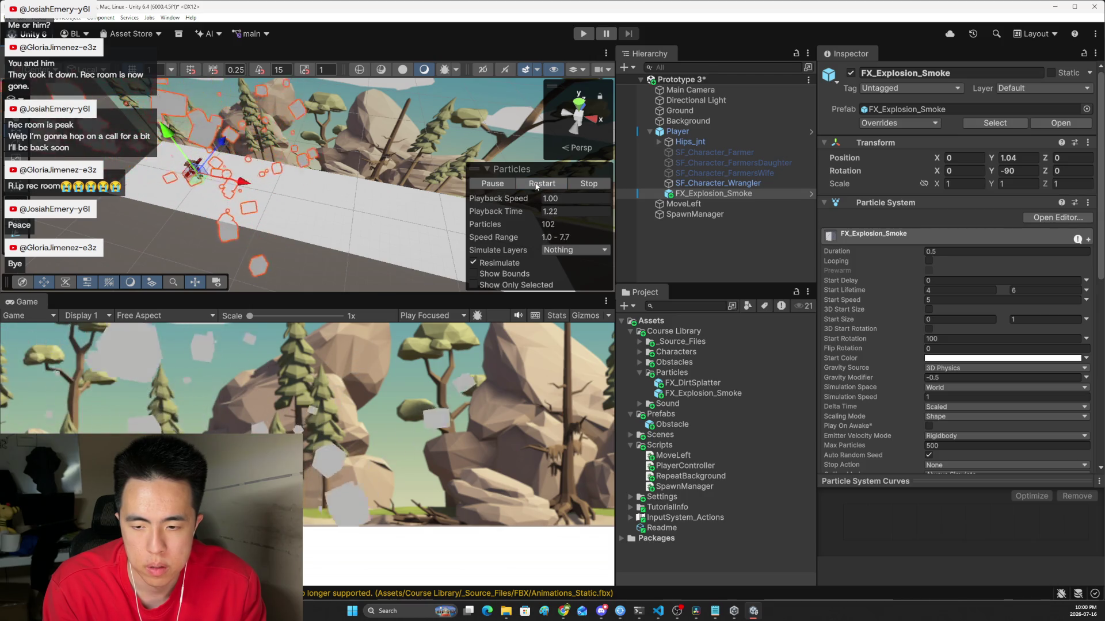
click(537, 185)
click(506, 186)
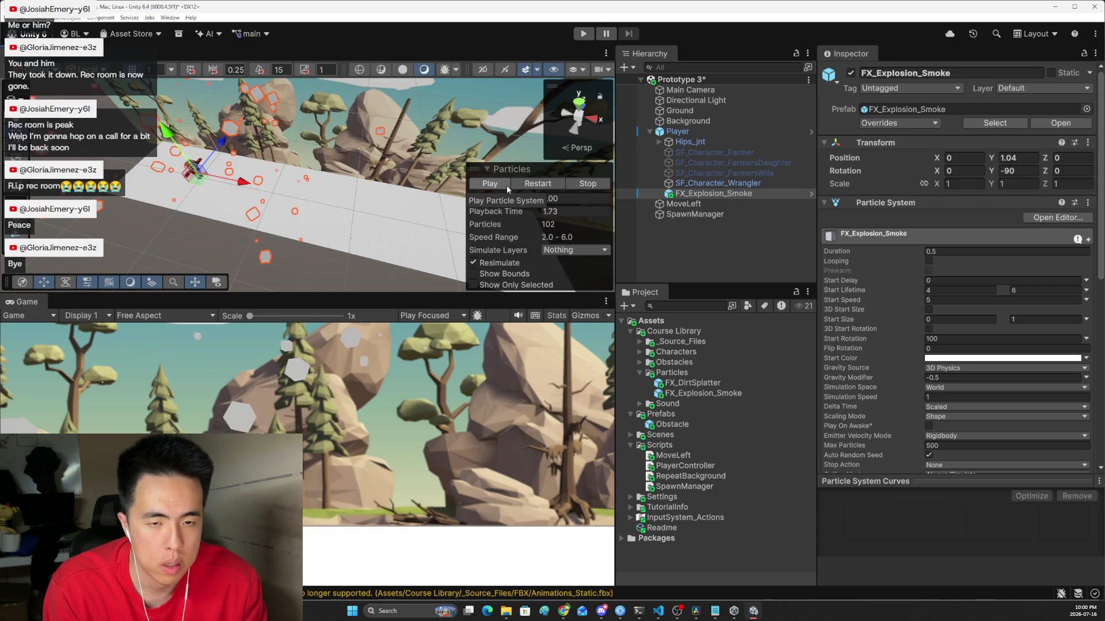
Step: Scroll through the Inspector settings, then go back to the Lesson 3.4 tutorial page
scroll(916, 348, down, 3)
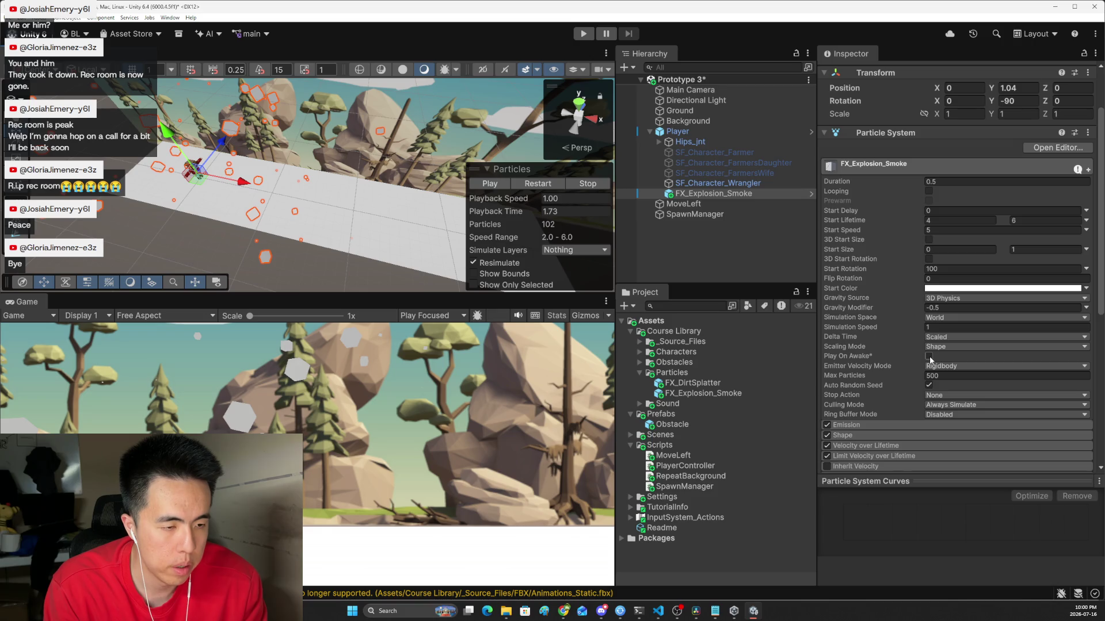
scroll(906, 353, down, 10)
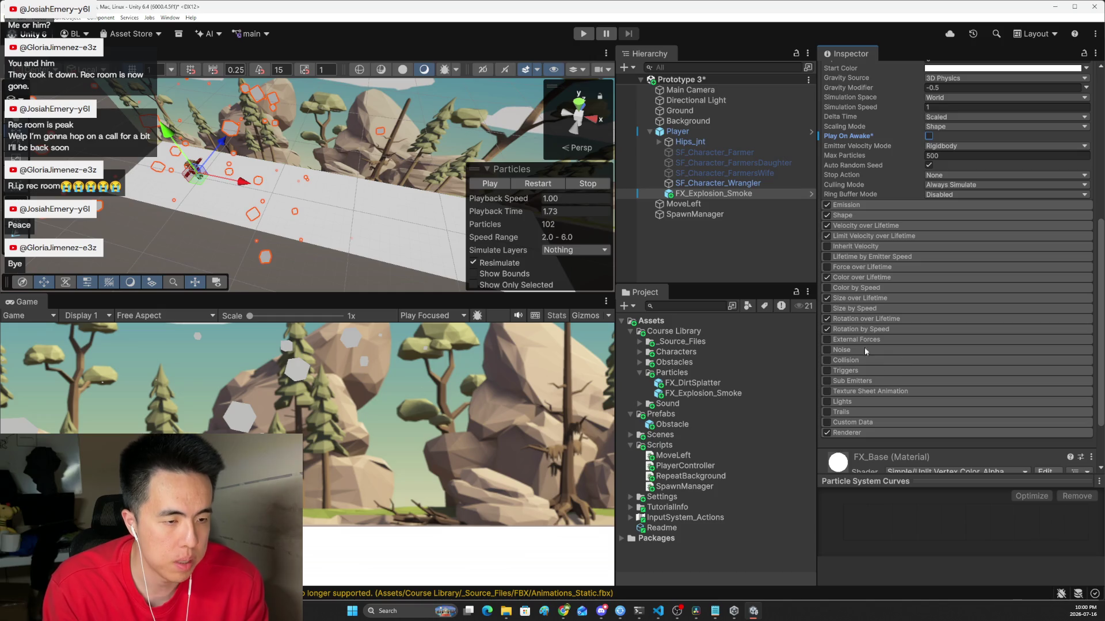
scroll(878, 282, up, 2)
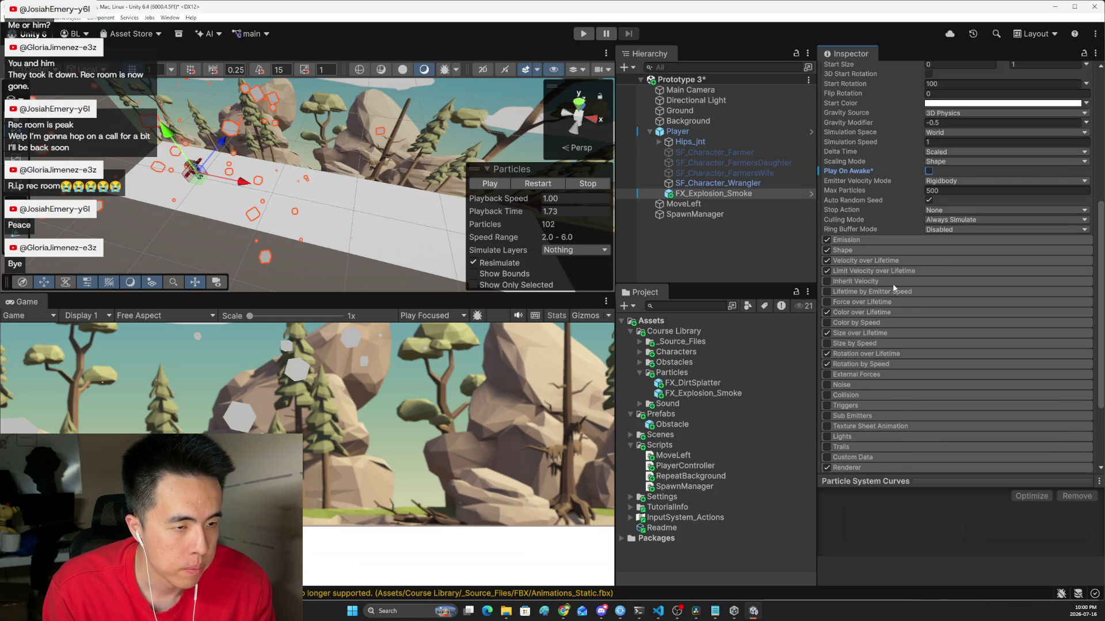
scroll(893, 287, up, 4)
scroll(931, 269, up, 4)
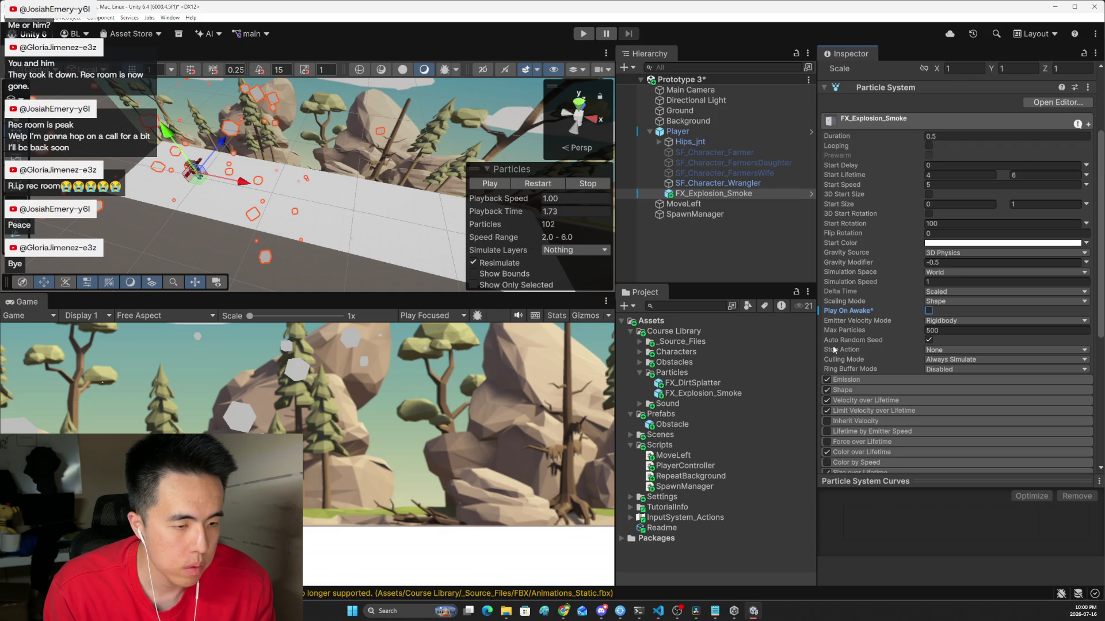
key(alt+Tab)
scroll(626, 308, down, 3)
scroll(627, 309, down, 1)
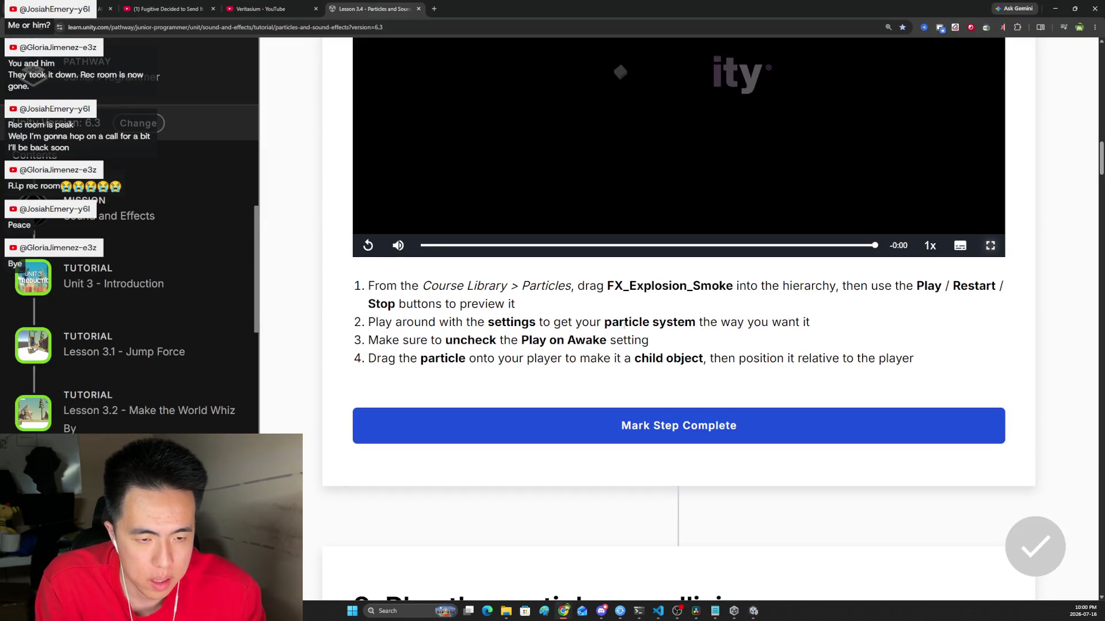
Step: Scrub the lesson video to the particle system settings part, then return to Unity
scroll(619, 342, up, 3)
click(635, 418)
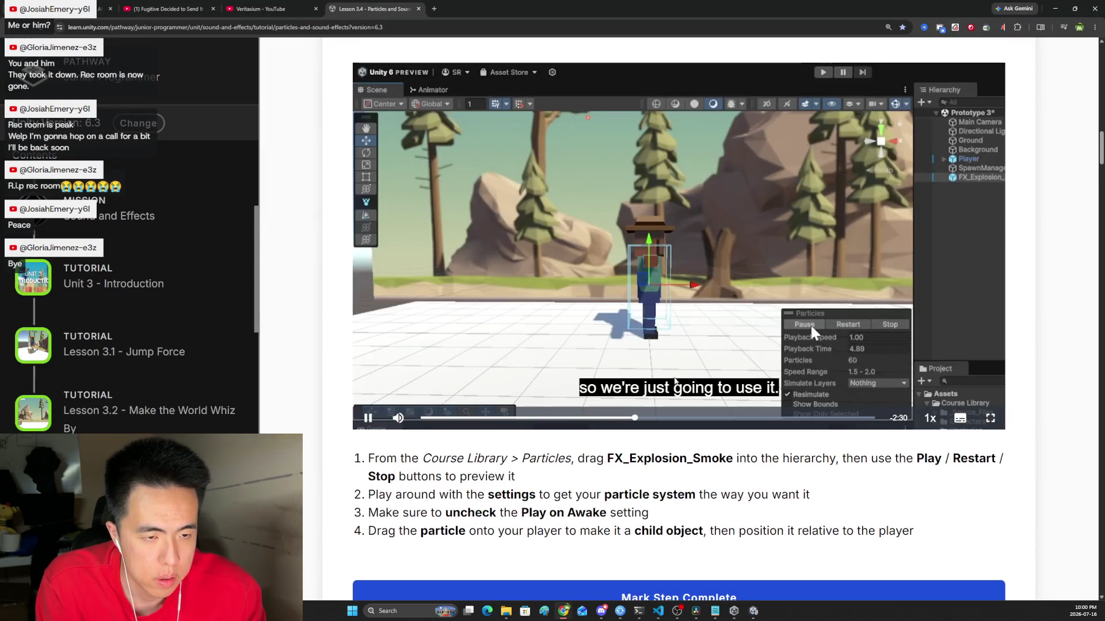
click(685, 419)
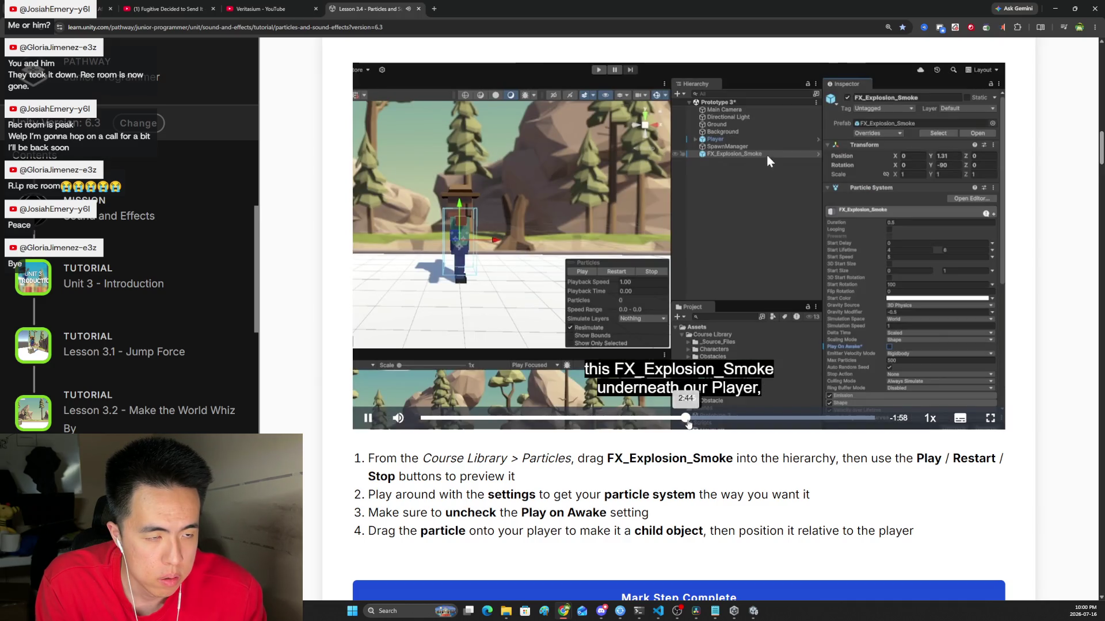
mouse_move(687, 421)
mouse_down()
mouse_move(731, 419)
mouse_move(608, 418)
mouse_up()
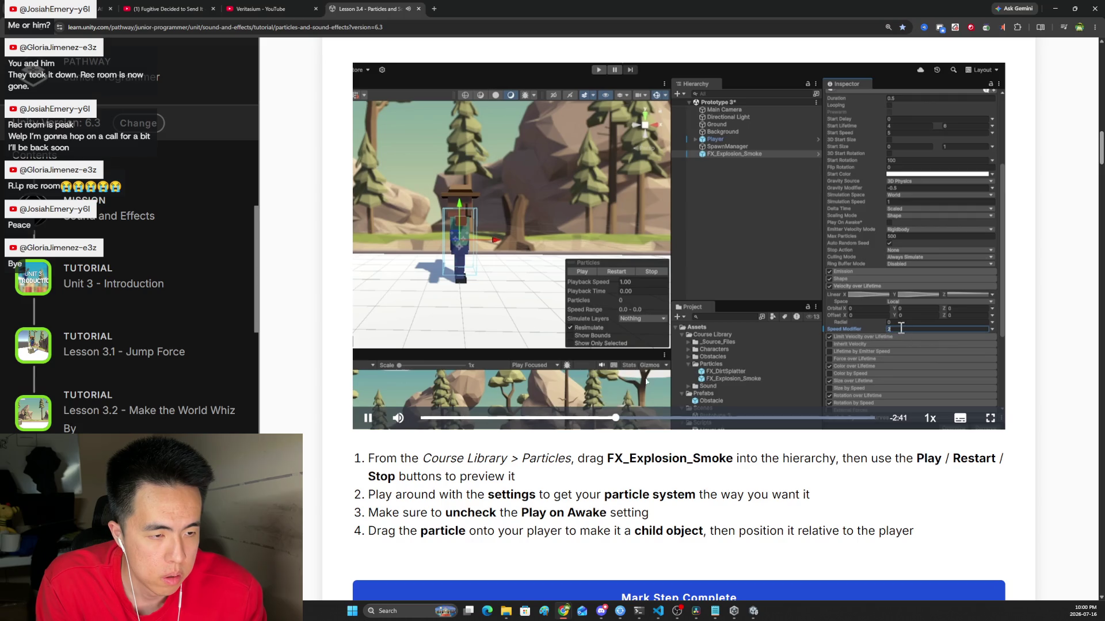
key(alt+Tab)
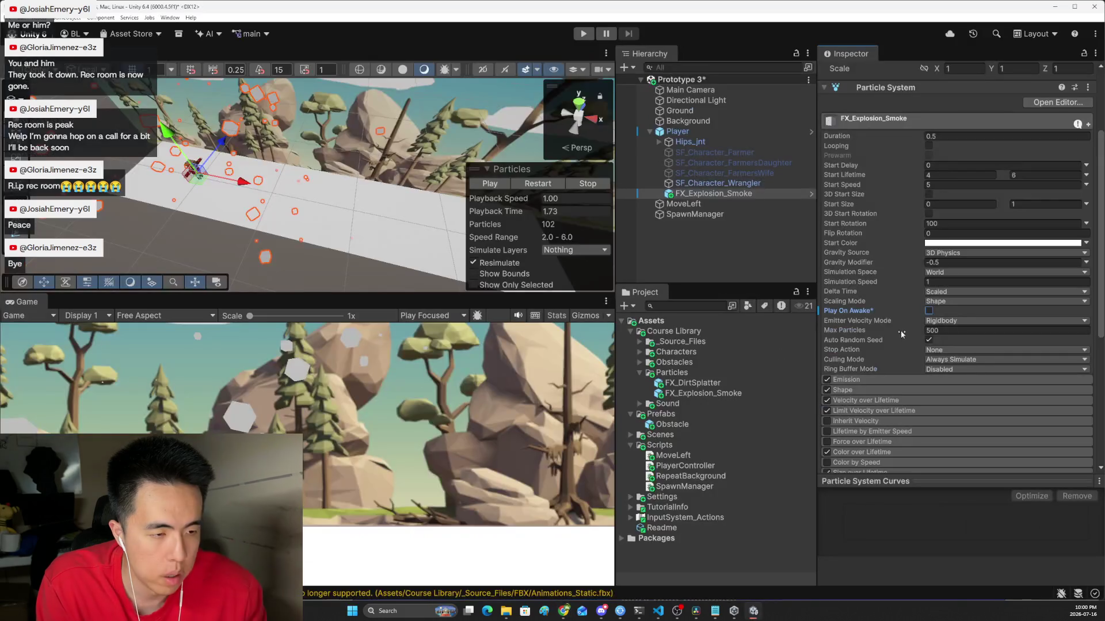
Step: Set the smoke's Velocity over Lifetime Speed Modifier to 2, then return to the tutorial
click(852, 401)
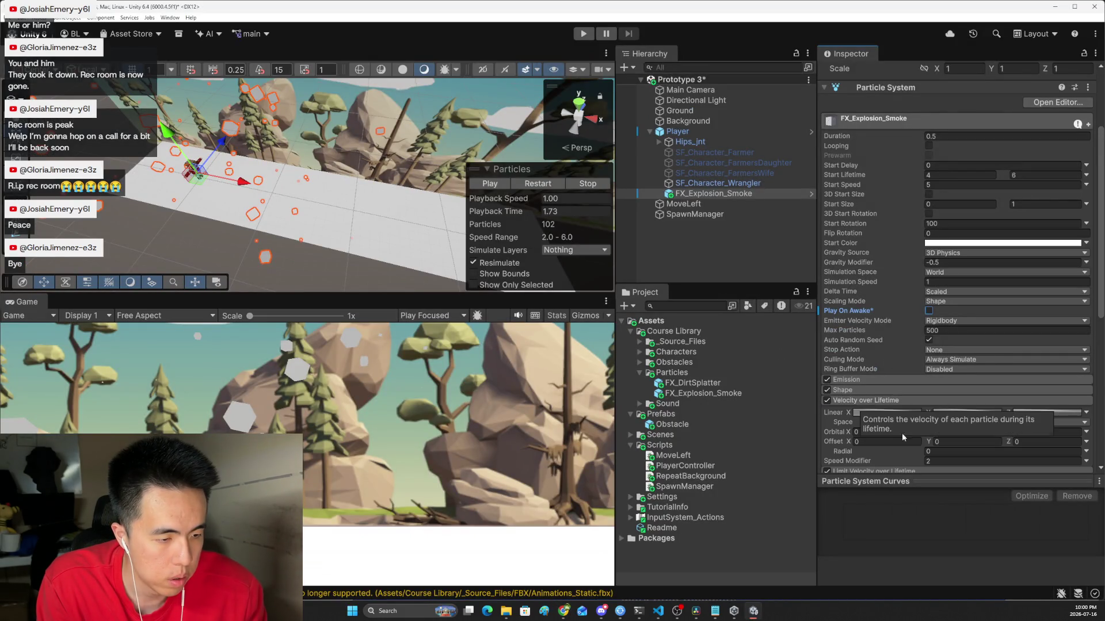
click(932, 460)
text(2)
key(Return)
click(879, 401)
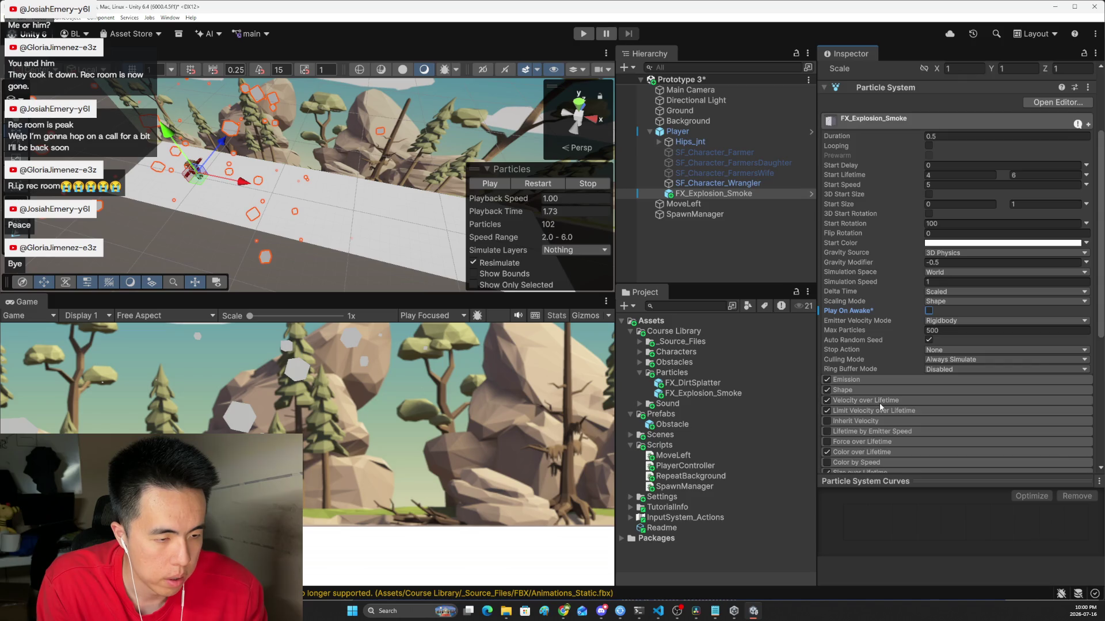
key(alt+Tab)
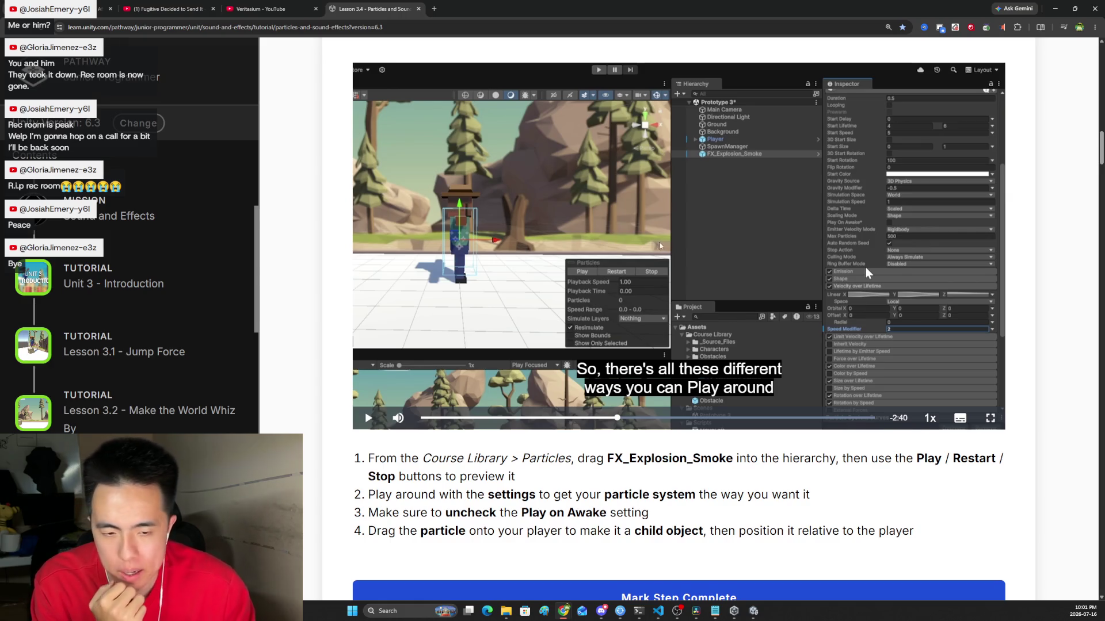
Step: Scroll to section 2, 'Play the particle on collision', and play its video full screen
scroll(661, 242, down, 6)
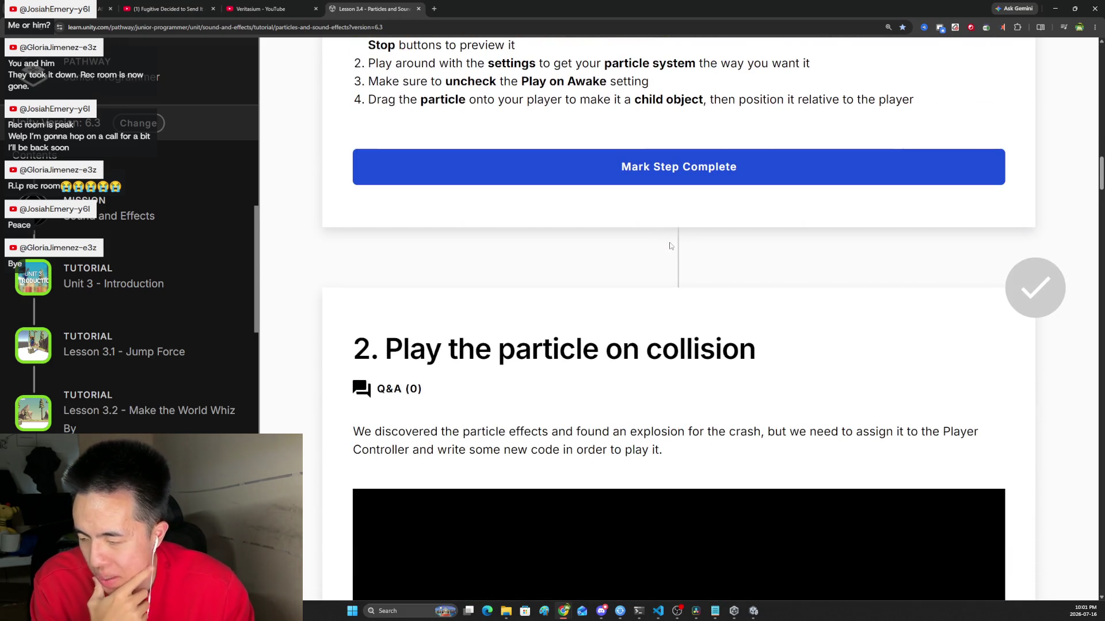
scroll(662, 247, down, 3)
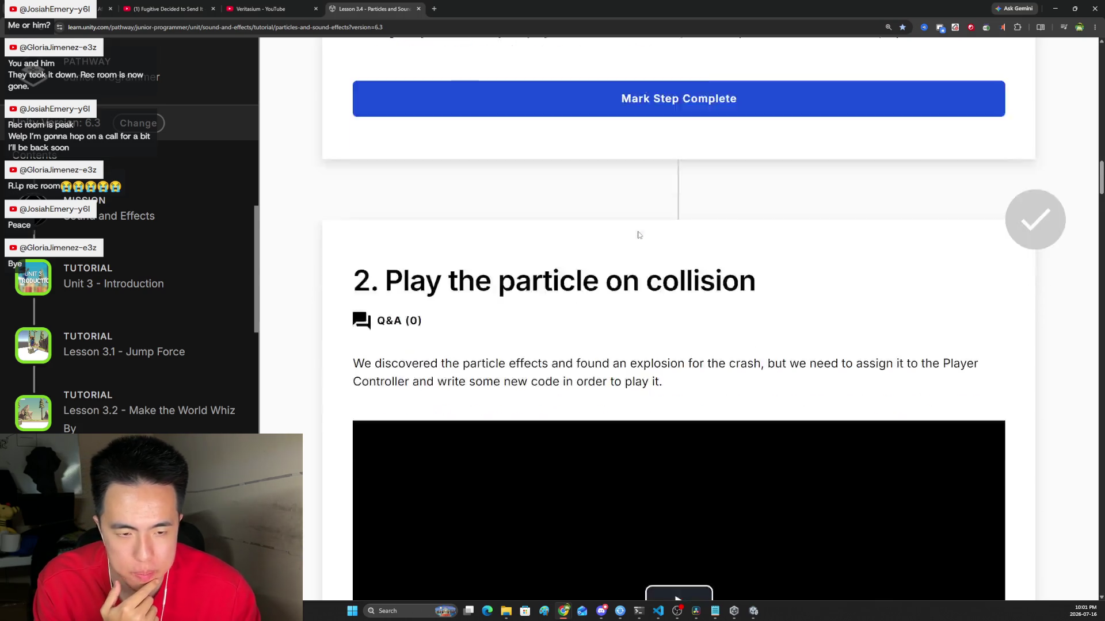
drag(363, 217, 459, 217)
scroll(565, 217, down, 1)
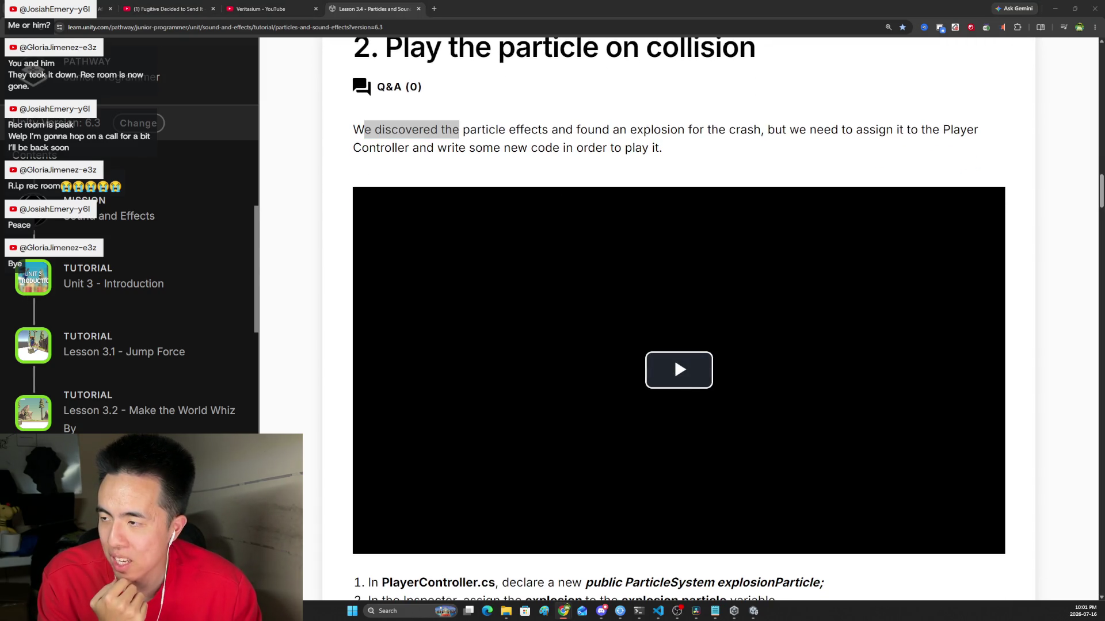
click(530, 353)
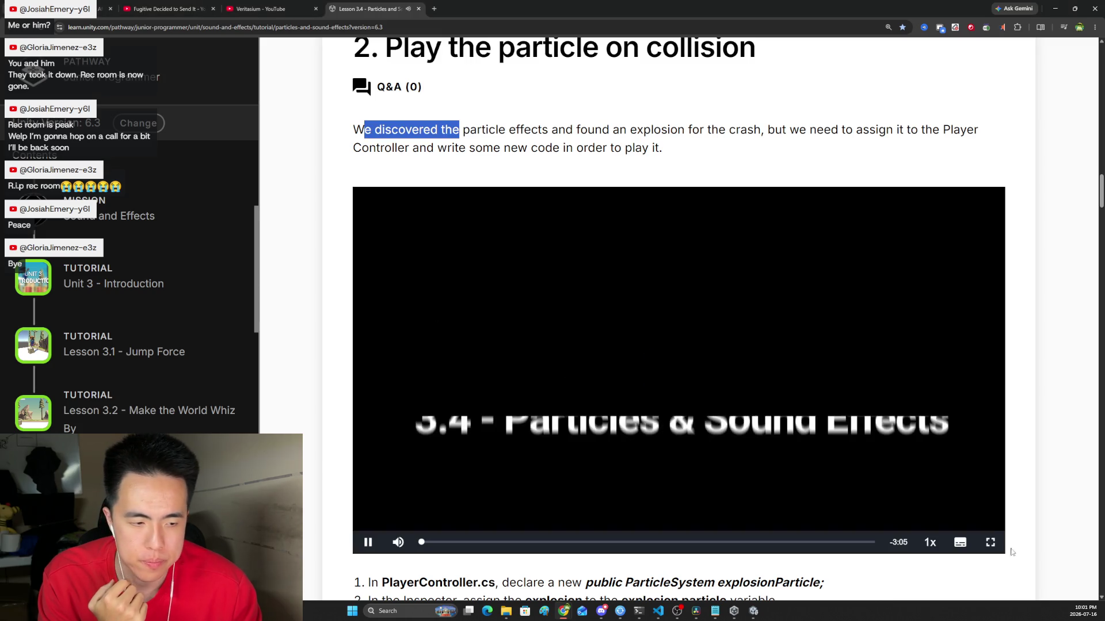
click(970, 540)
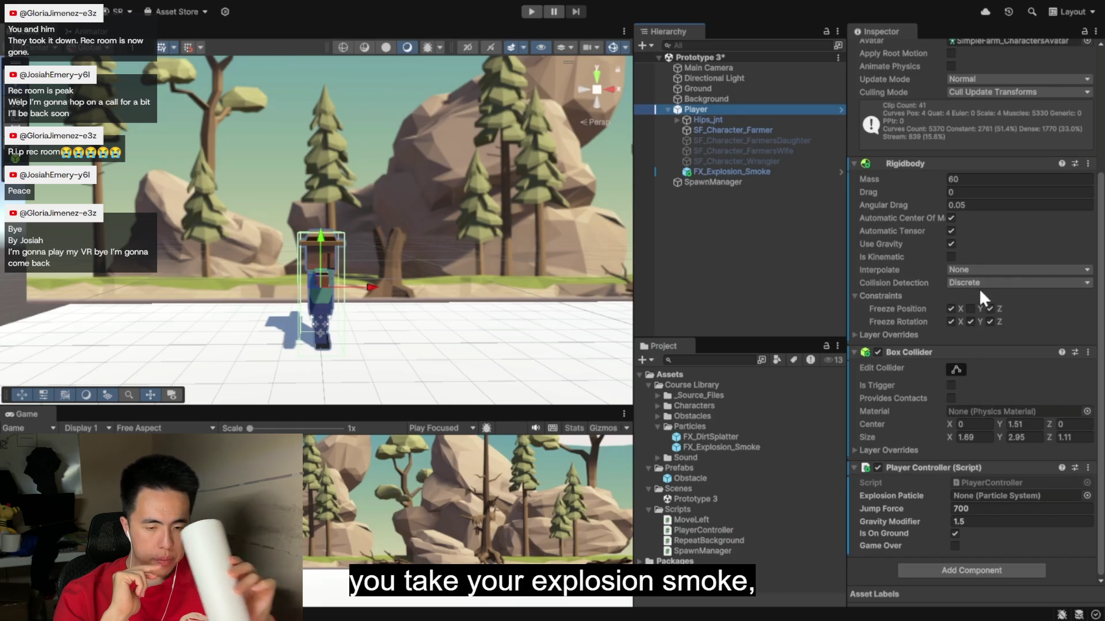
Step: Watch the collision video through the crash explosion demo
mouse_move(744, 171)
mouse_down()
mouse_move(809, 182)
mouse_move(968, 495)
mouse_up()
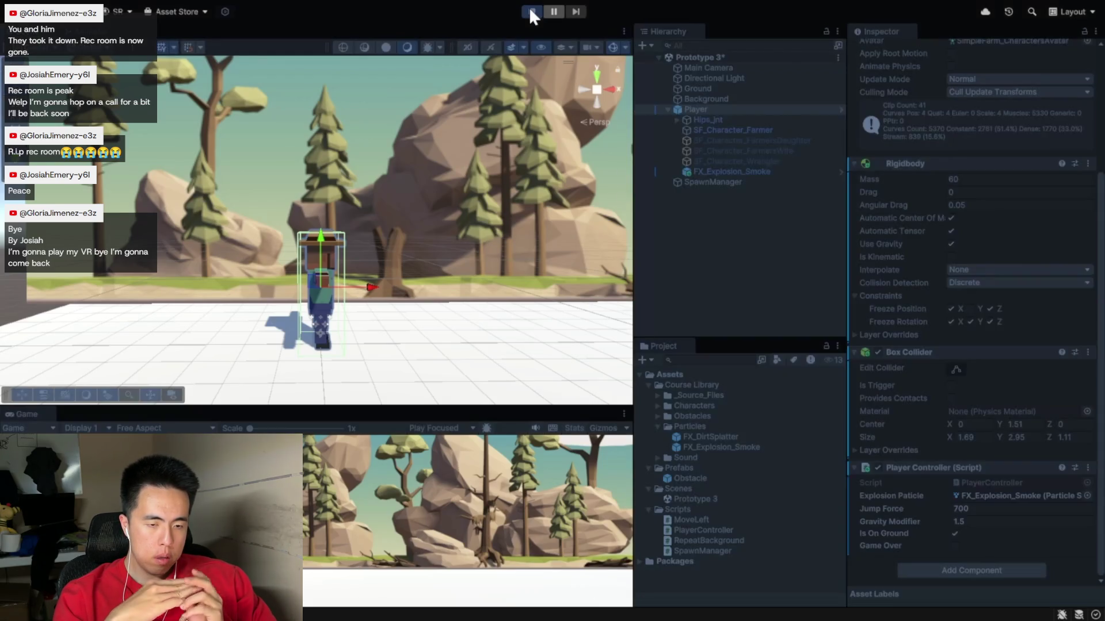
click(529, 7)
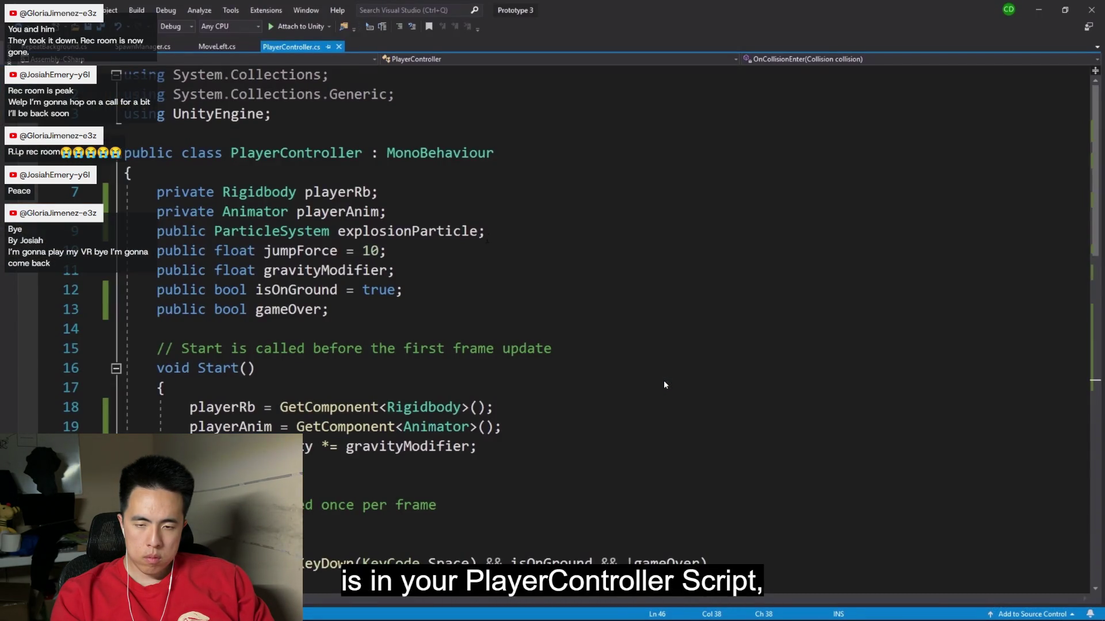
Step: Rewind the collision video, watch the explosion section, then exit full-screen playback
click(489, 231)
drag(487, 231, 157, 230)
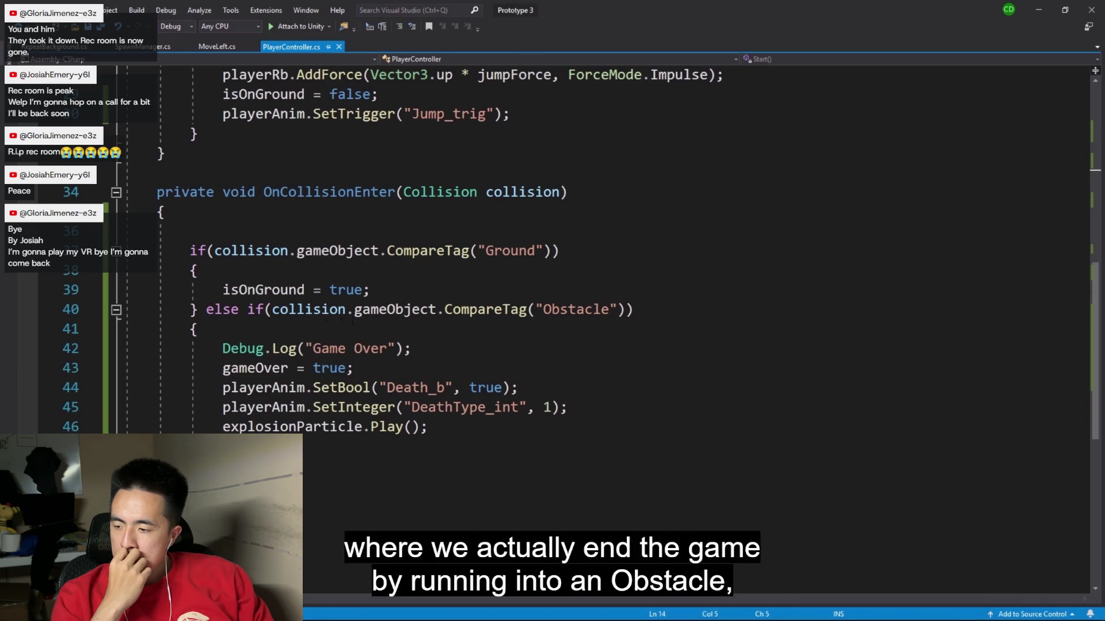
mouse_move(627, 457)
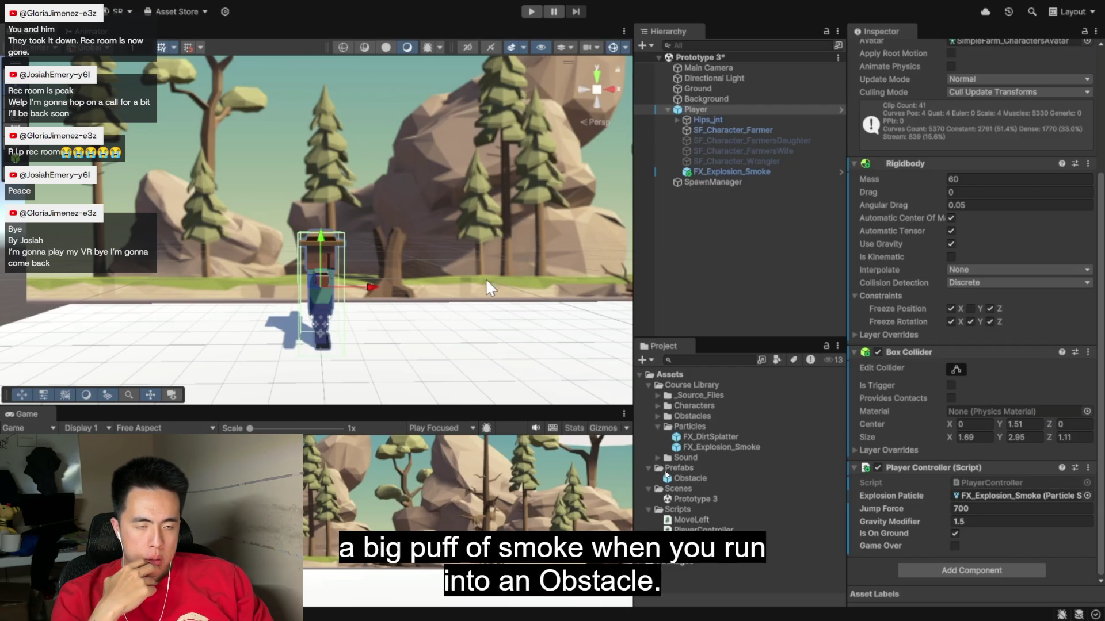
mouse_move(906, 561)
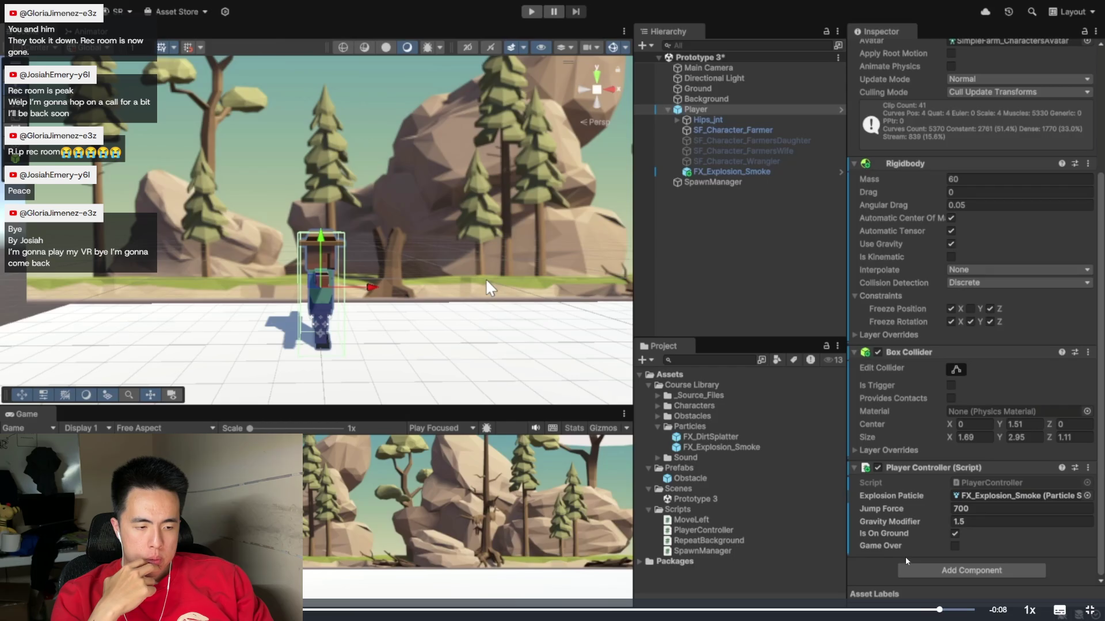
key(Escape)
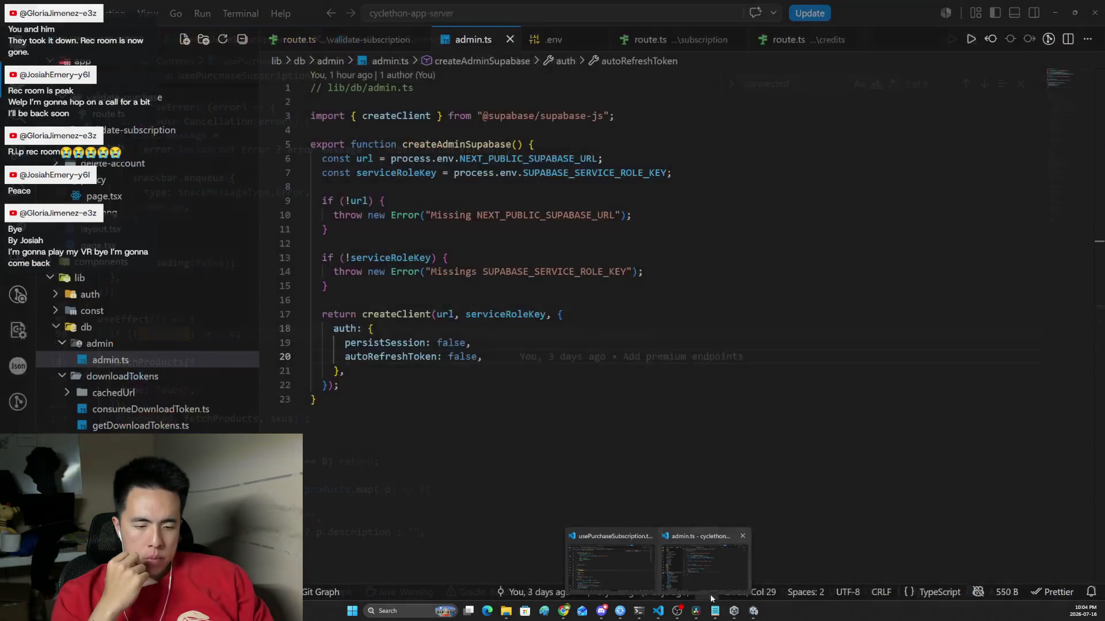
Step: Bring Unity Editor forward and open PlayerController from the Project panel's Scripts folder
click(739, 615)
click(752, 613)
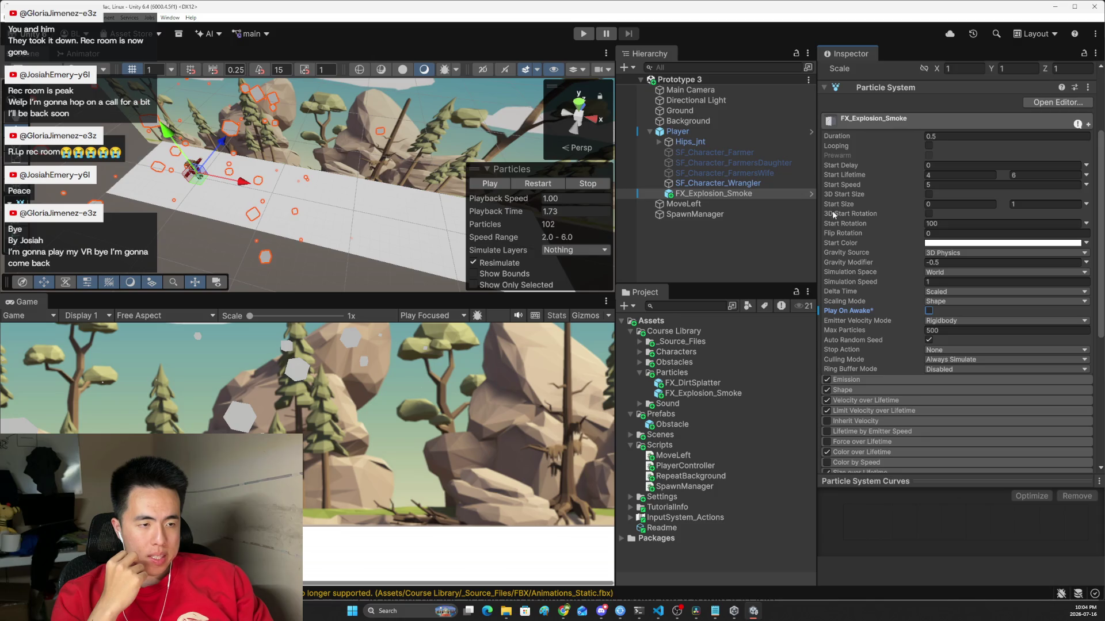
scroll(832, 210, up, 5)
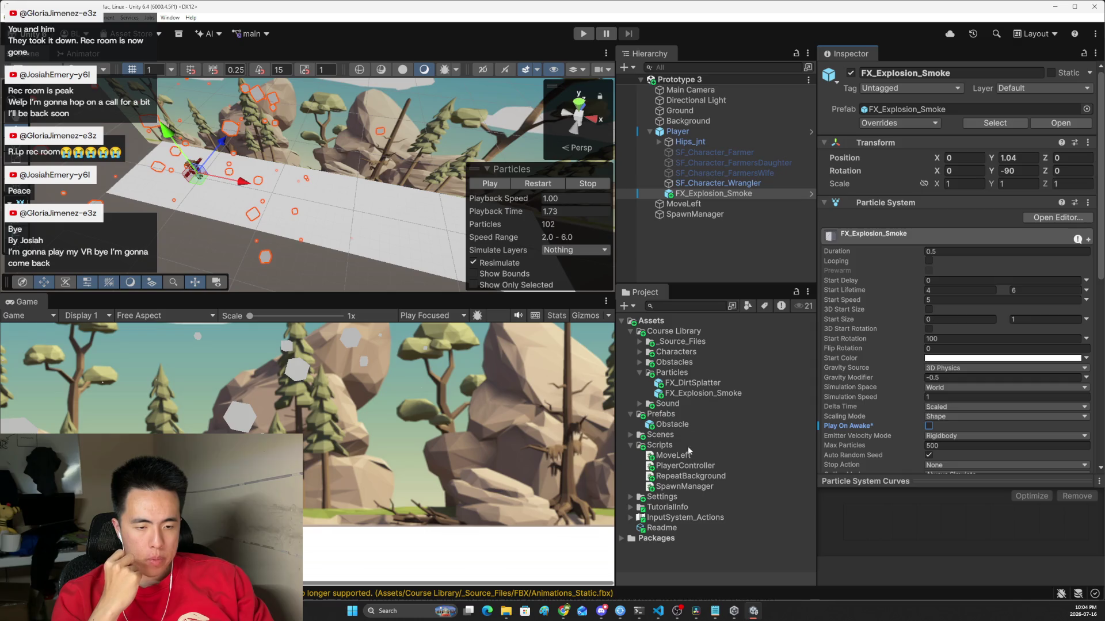
double_click(672, 466)
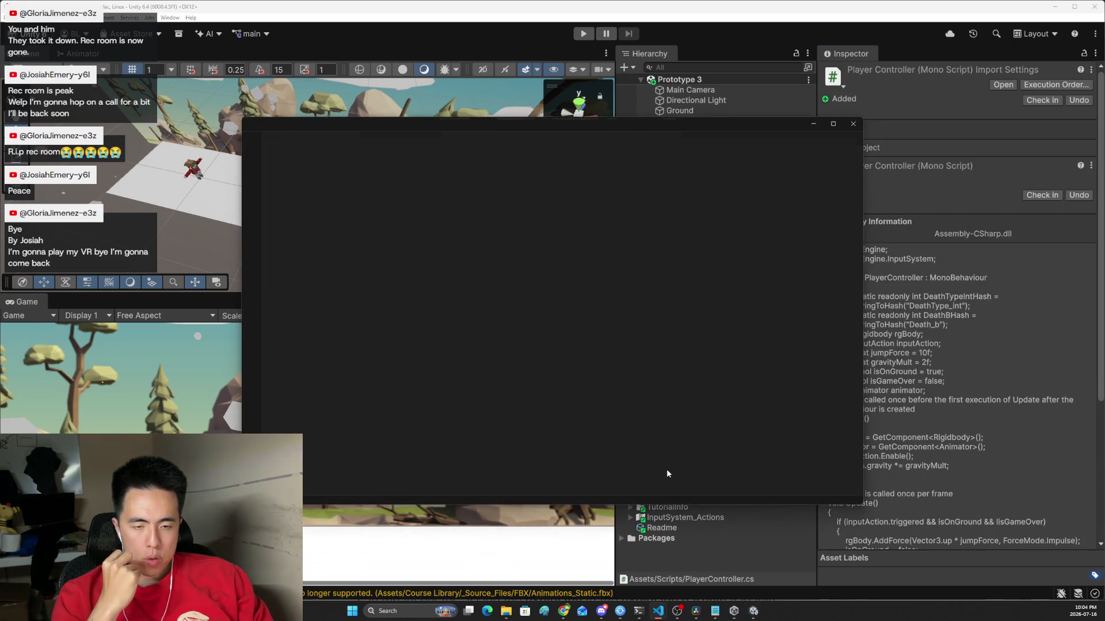
Step: Maximize and enlarge the code view, then declare a public ParticleSystem explosion field
key(super+Up)
click(540, 241)
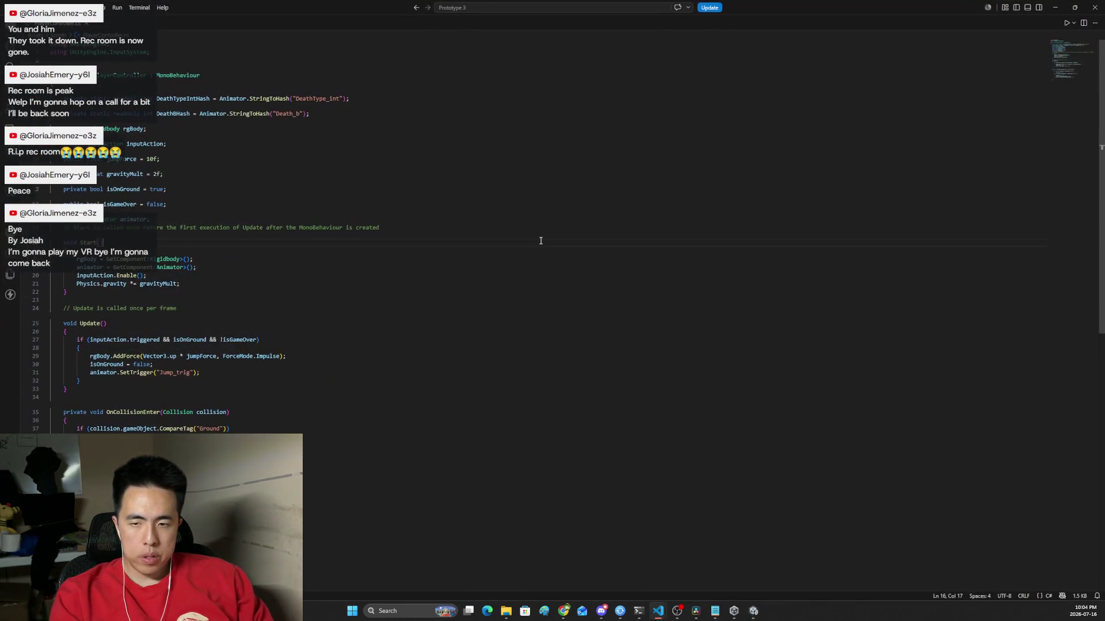
key(ctrl+equal)
key(ctrl+equal)
key(ctrl+equal)
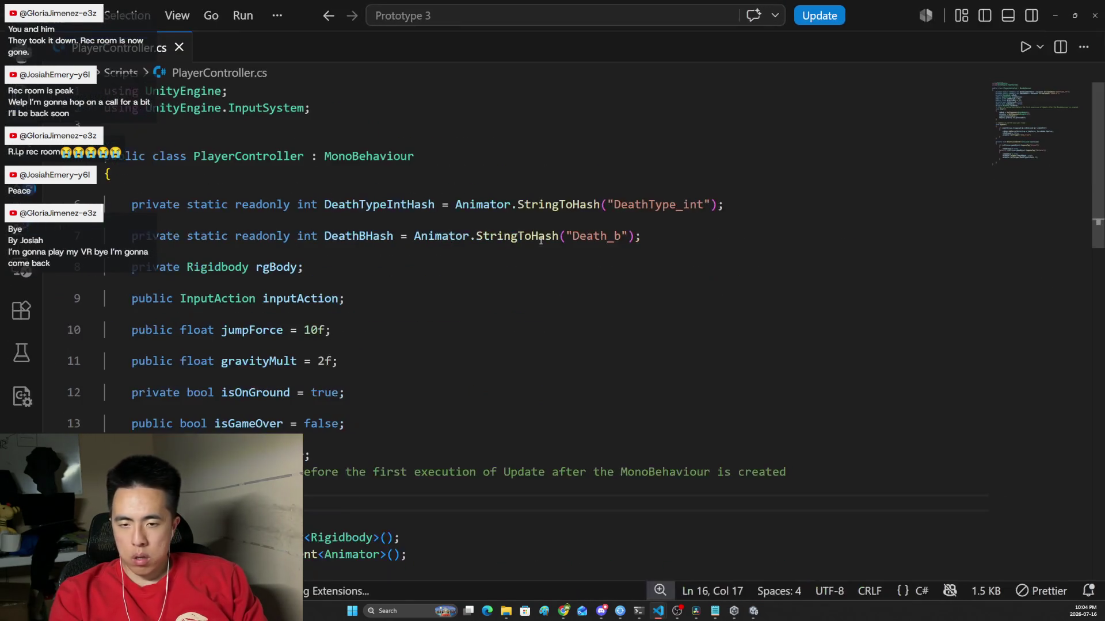
scroll(608, 247, down, 1)
click(604, 255)
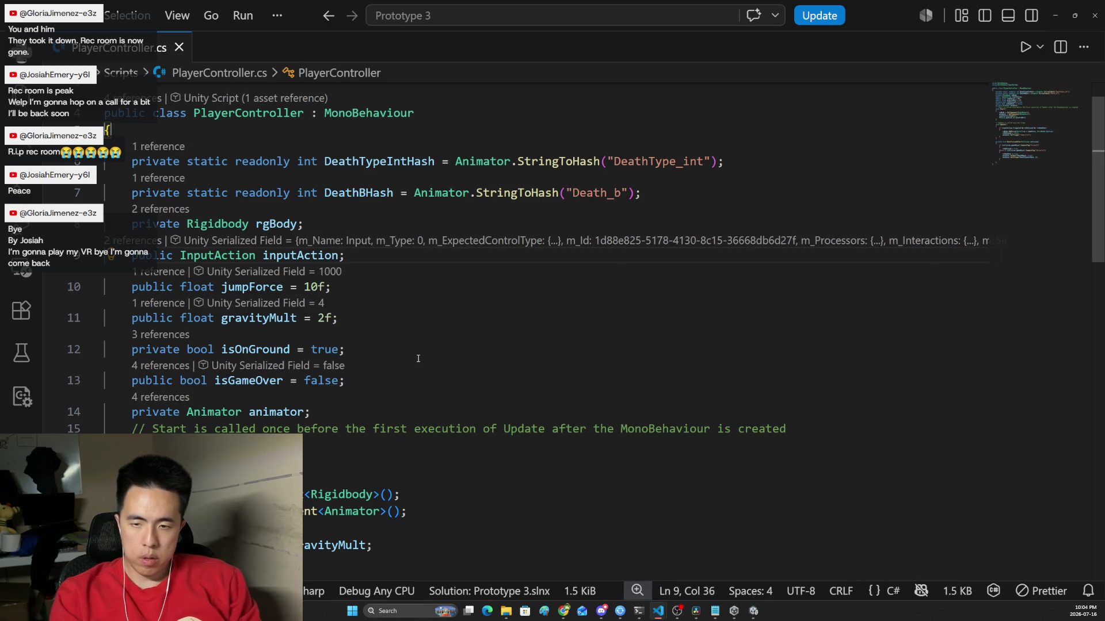
key(Return)
key(Return)
text(public )
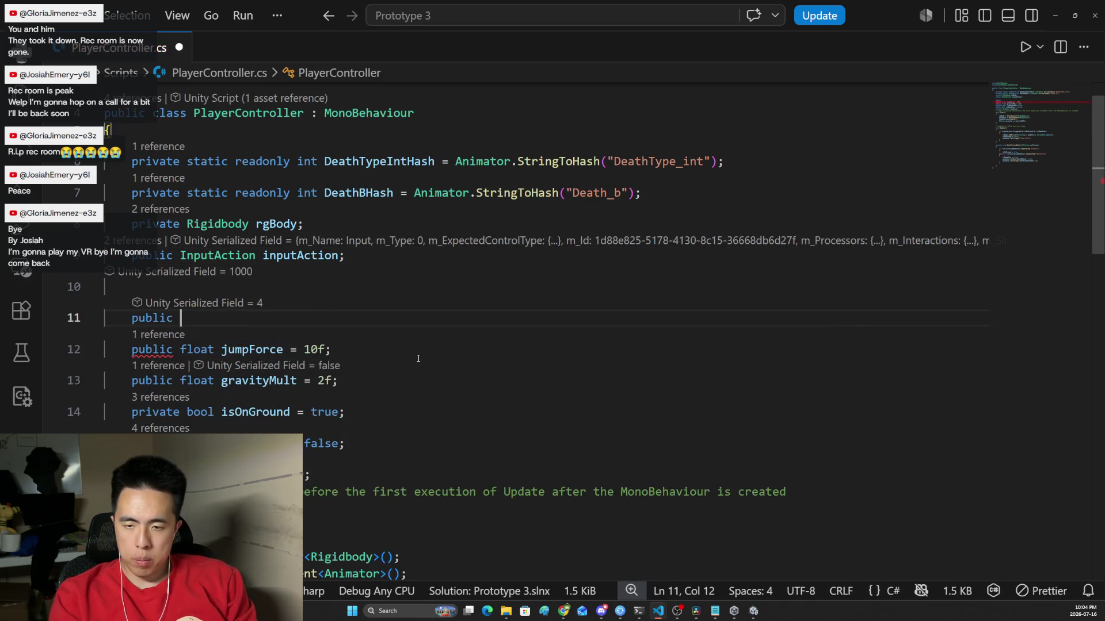
text(ParticleSystem )
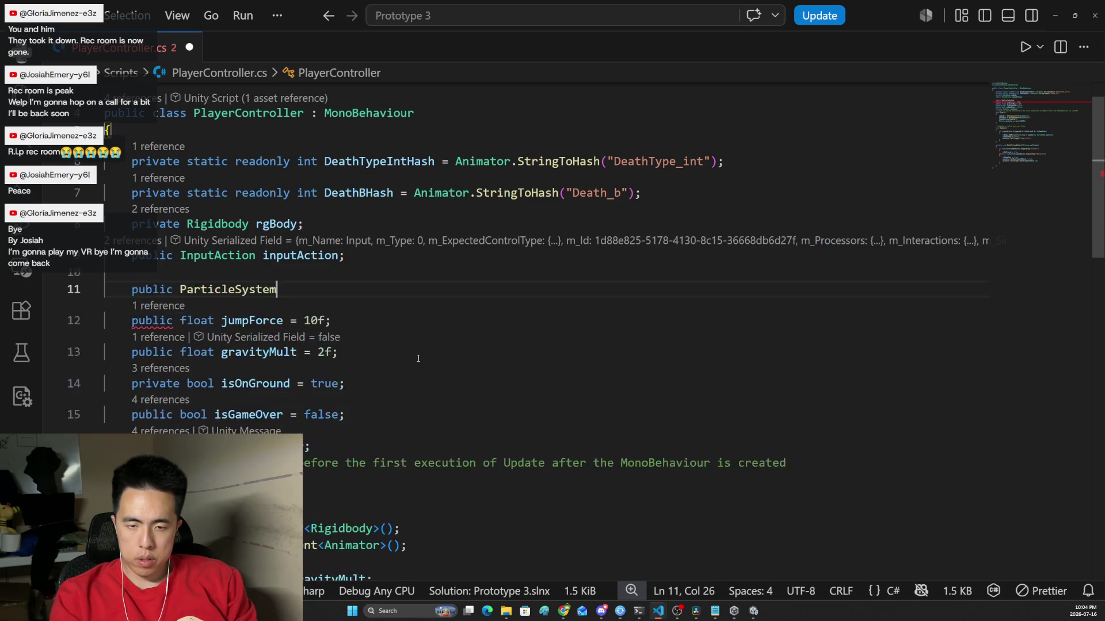
text(explo)
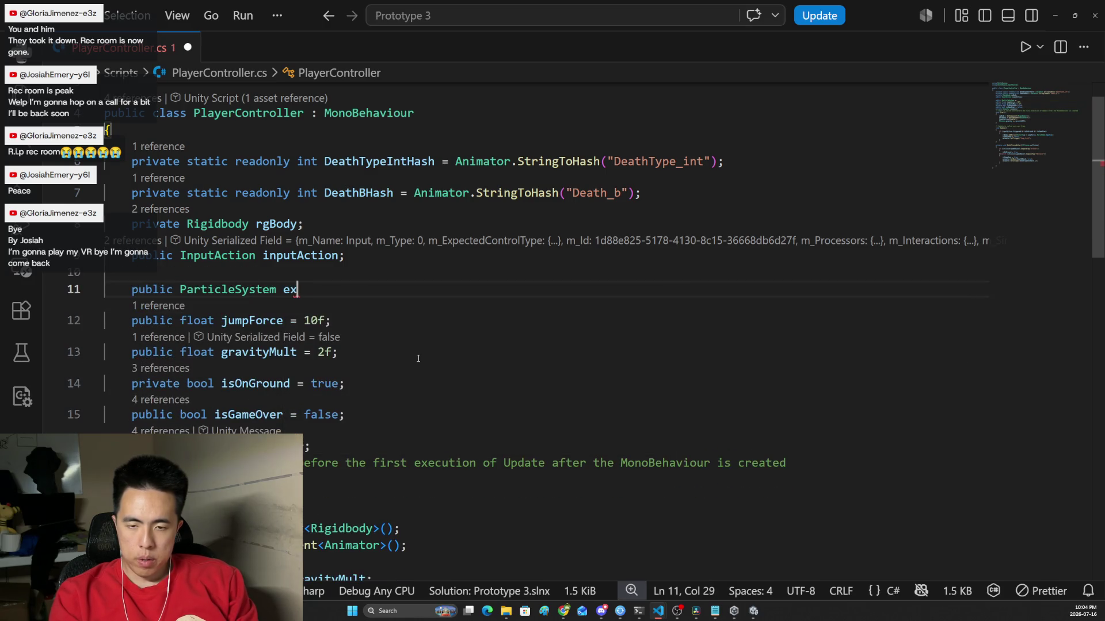
key(BackSpace)
text(losion;)
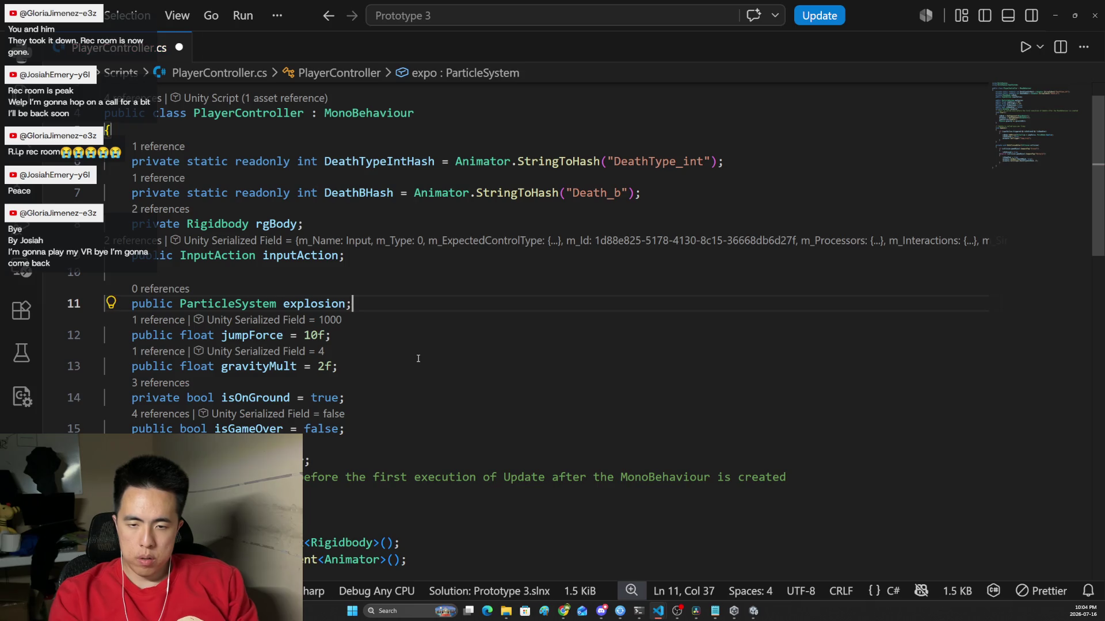
Step: Begin an explosion = GetComponent assignment in Start, then delete the unfinished line
scroll(418, 358, down, 3)
drag(406, 367, 146, 349)
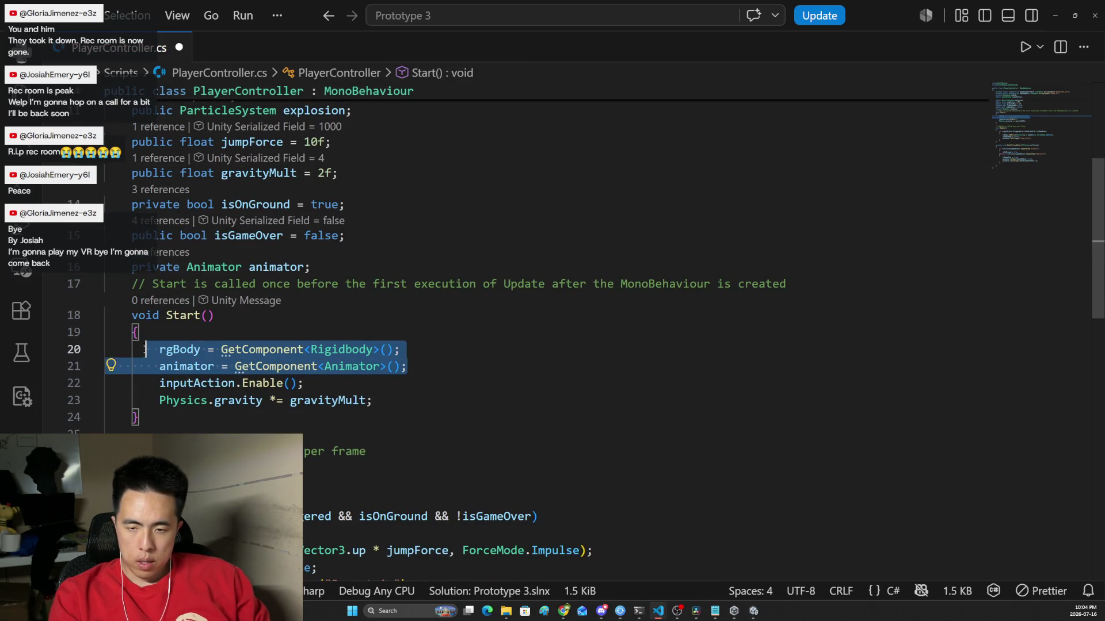
click(464, 368)
key(Return)
text(exp)
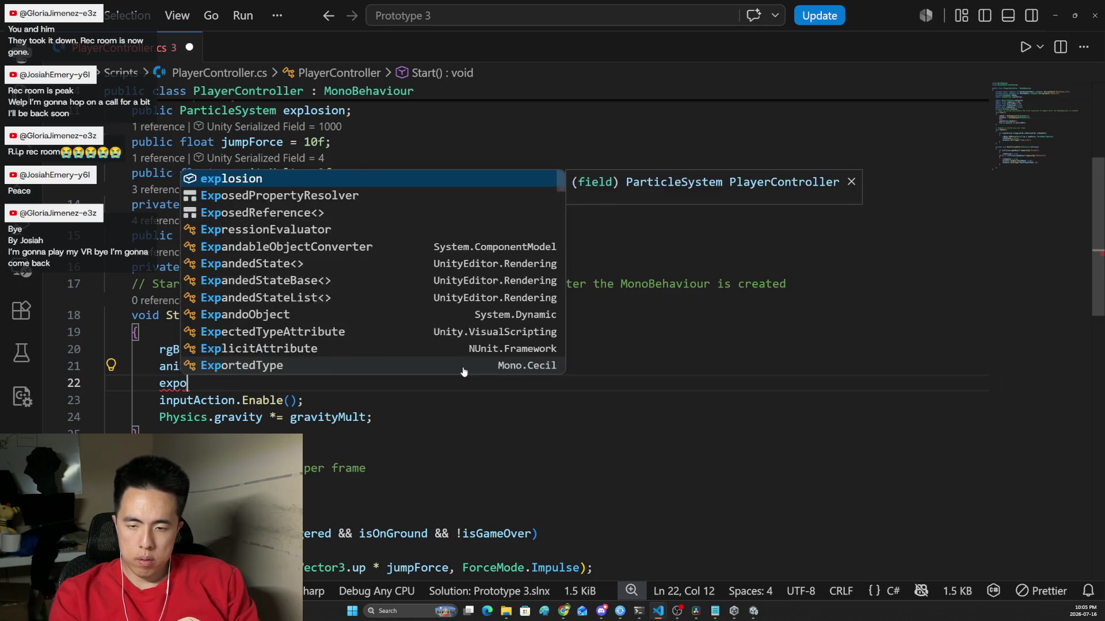
text(o)
key(BackSpace)
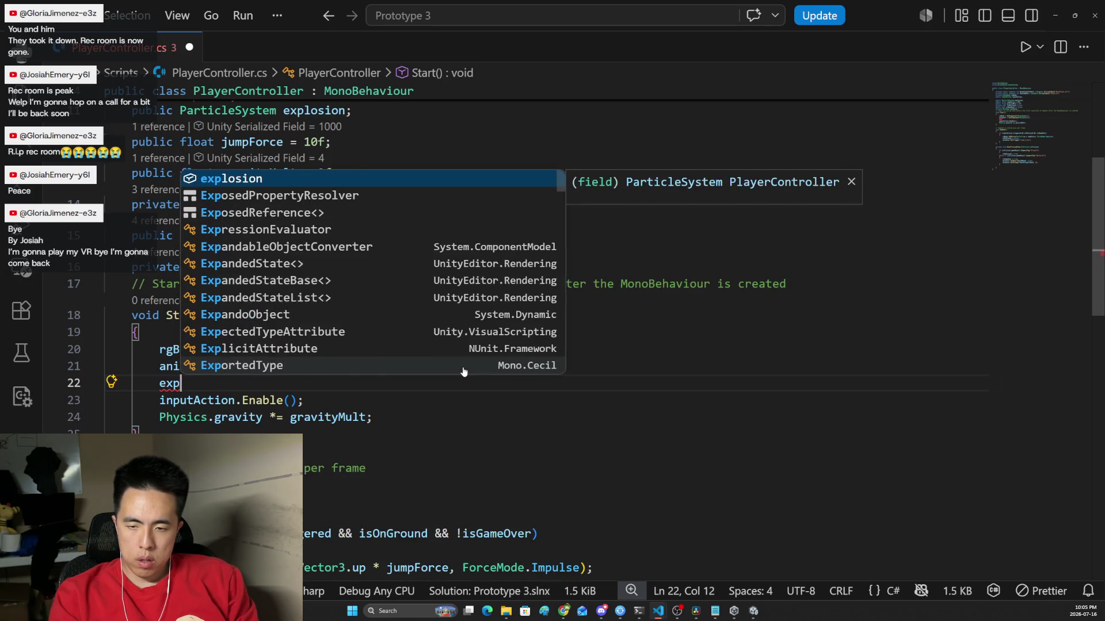
text(losion = Get)
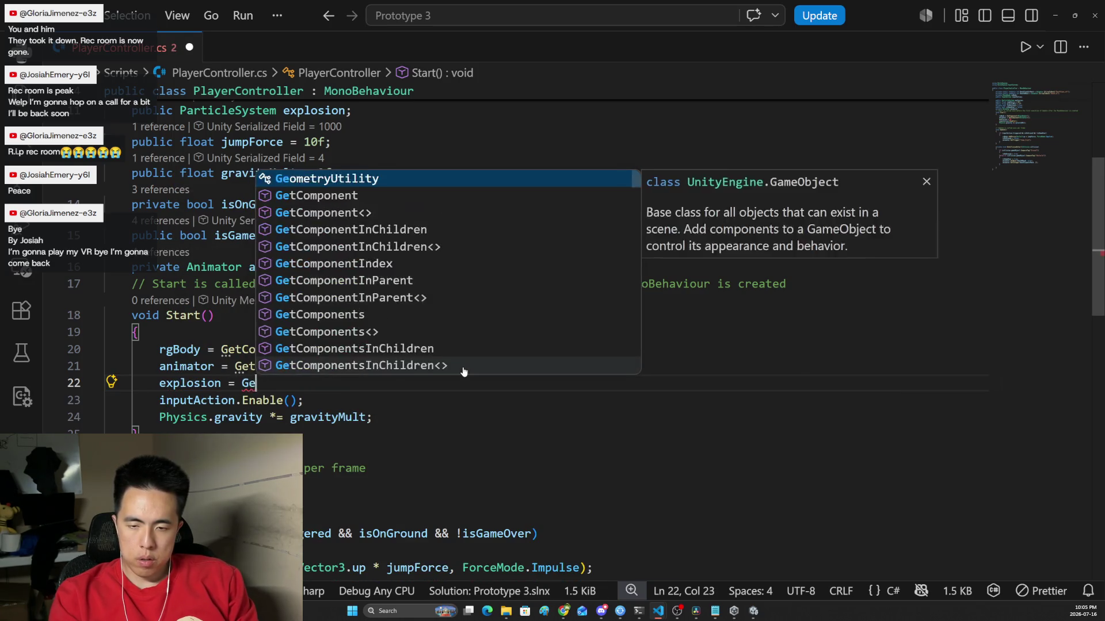
key(Tab)
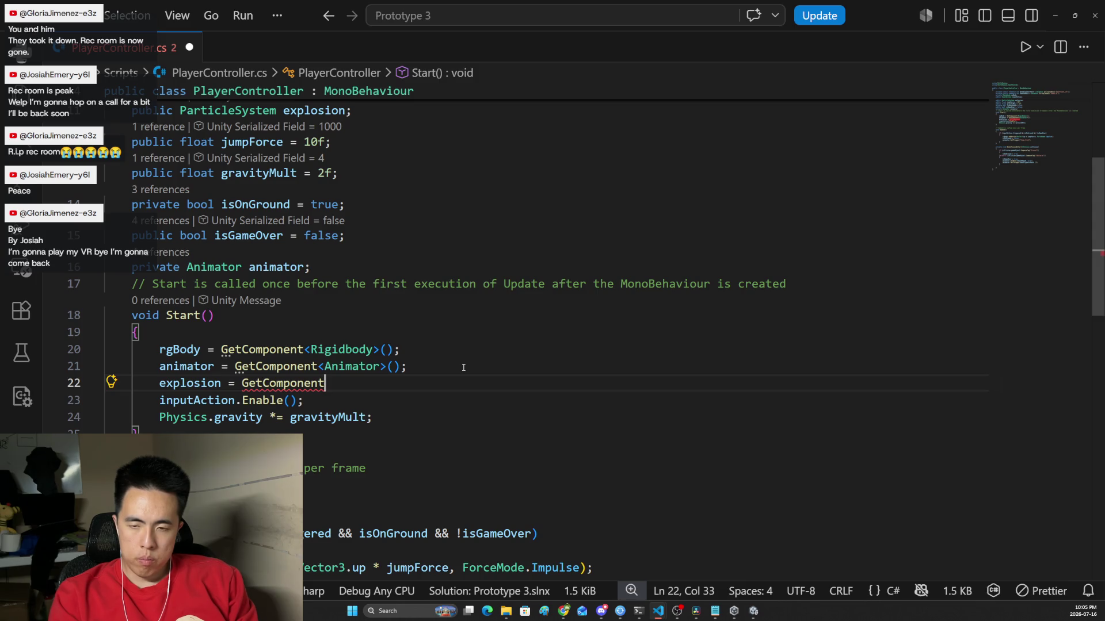
text(<)
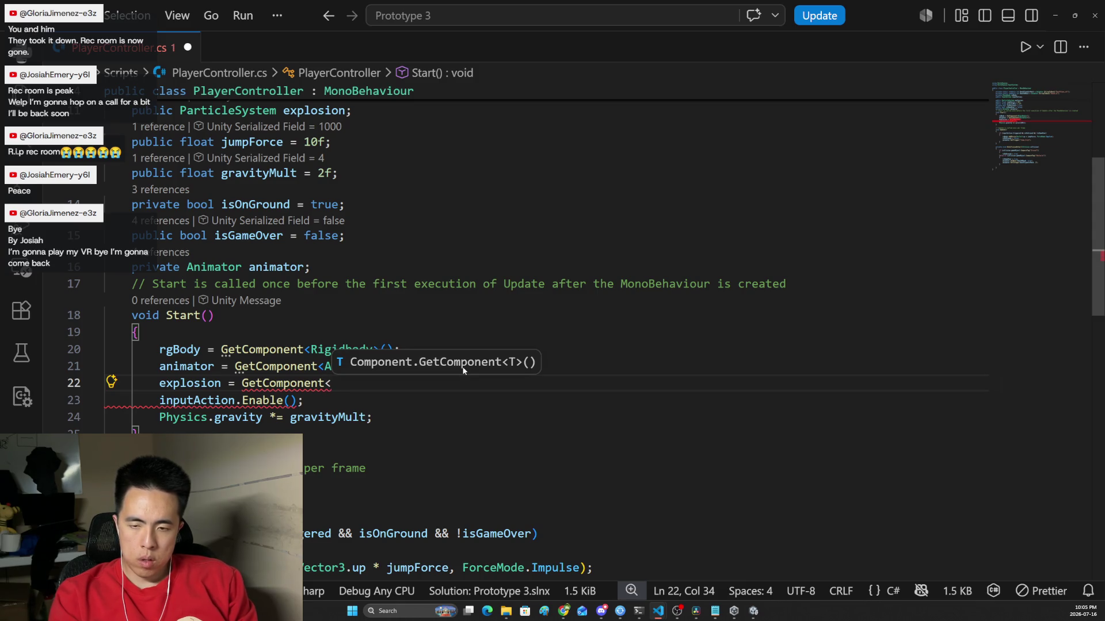
key(alt+Tab)
key(alt+Tab)
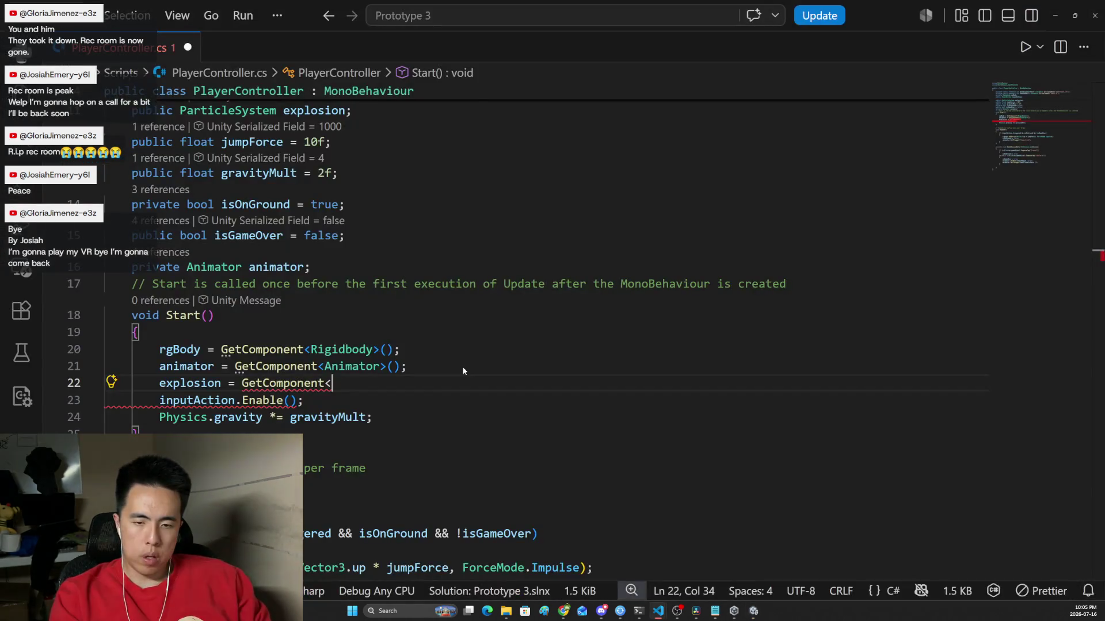
triple_click(292, 385)
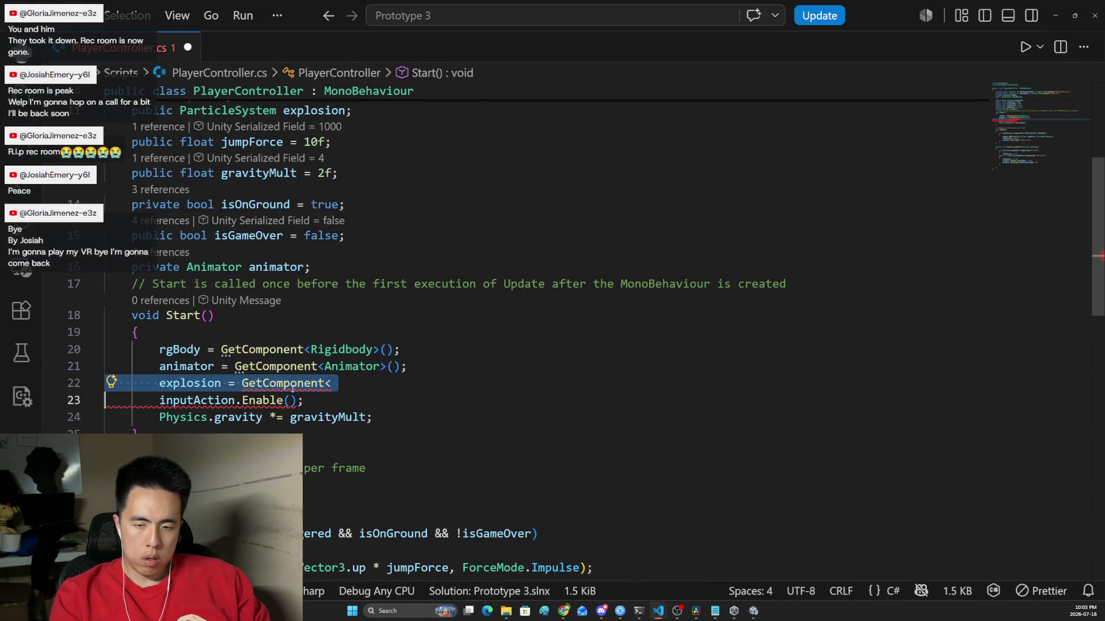
key(BackSpace)
Step: Add explosion.Play(); to the Obstacle branch of OnCollisionEnter and return to Unity
scroll(393, 352, up, 5)
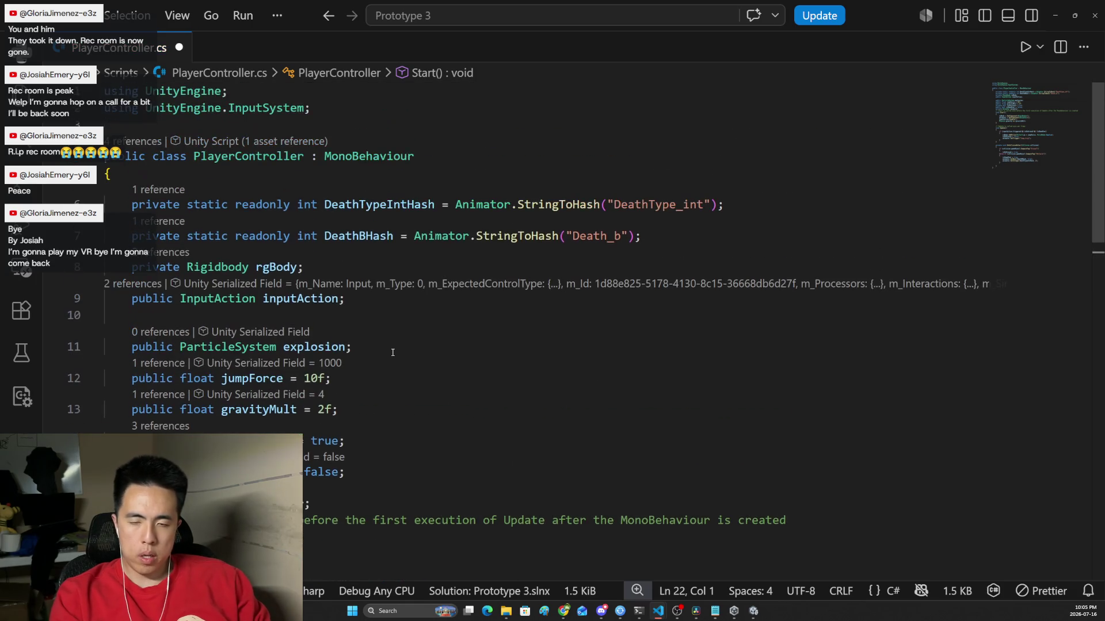
scroll(375, 247, down, 2)
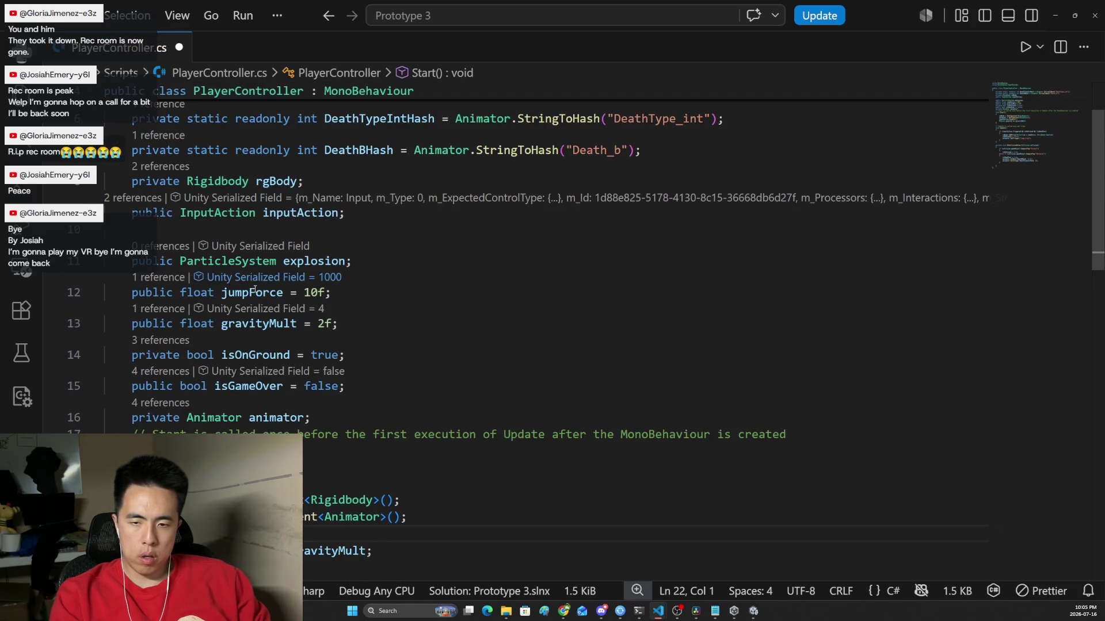
mouse_move(228, 293)
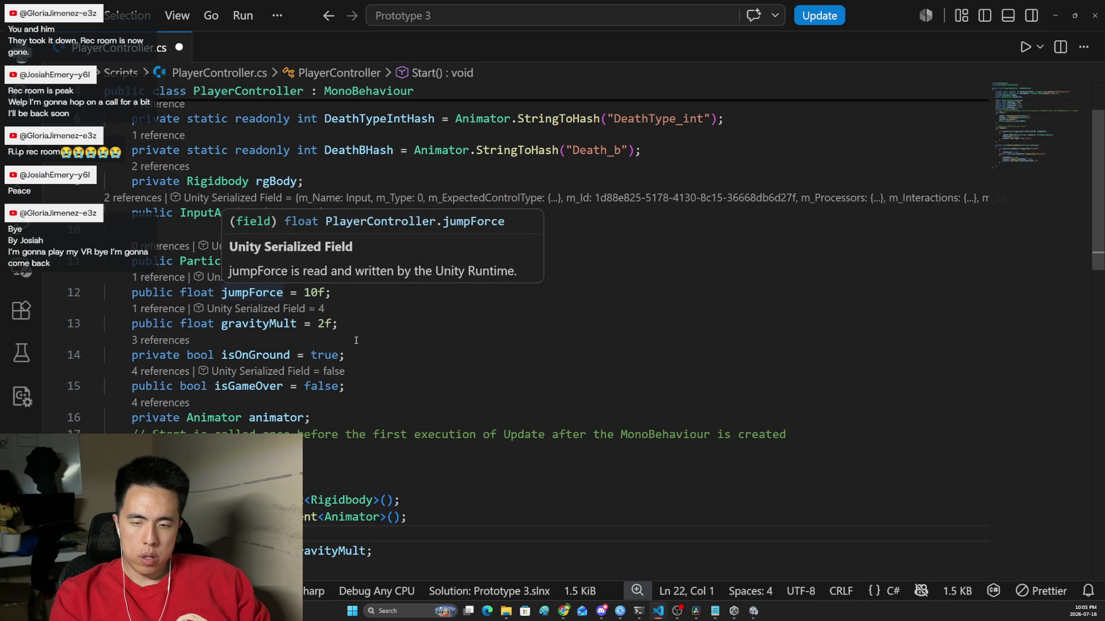
scroll(353, 341, down, 2)
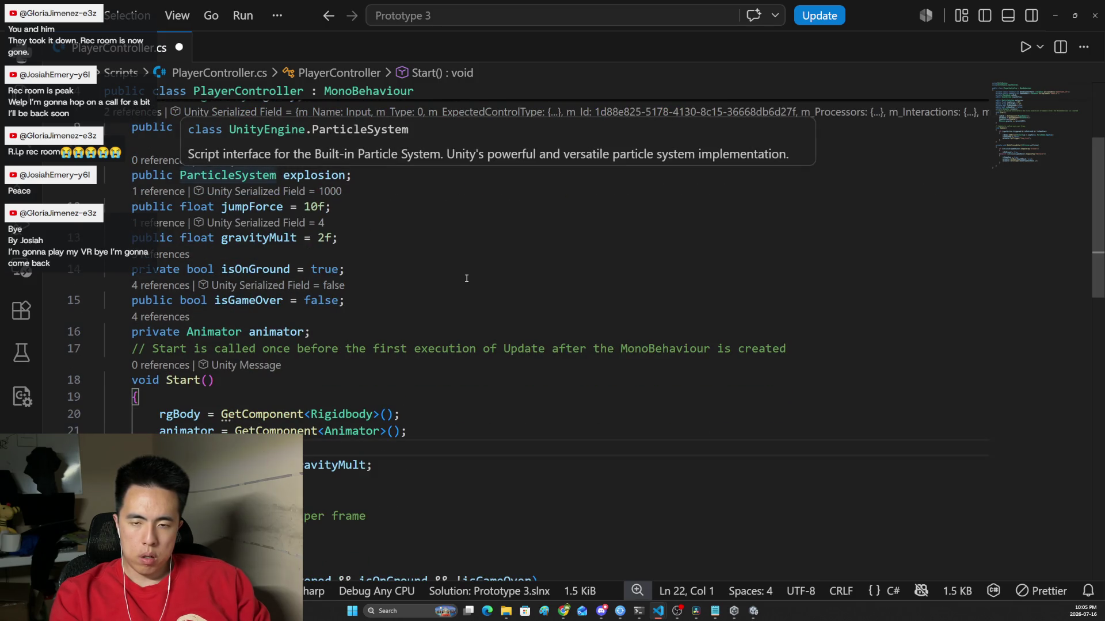
scroll(466, 278, up, 1)
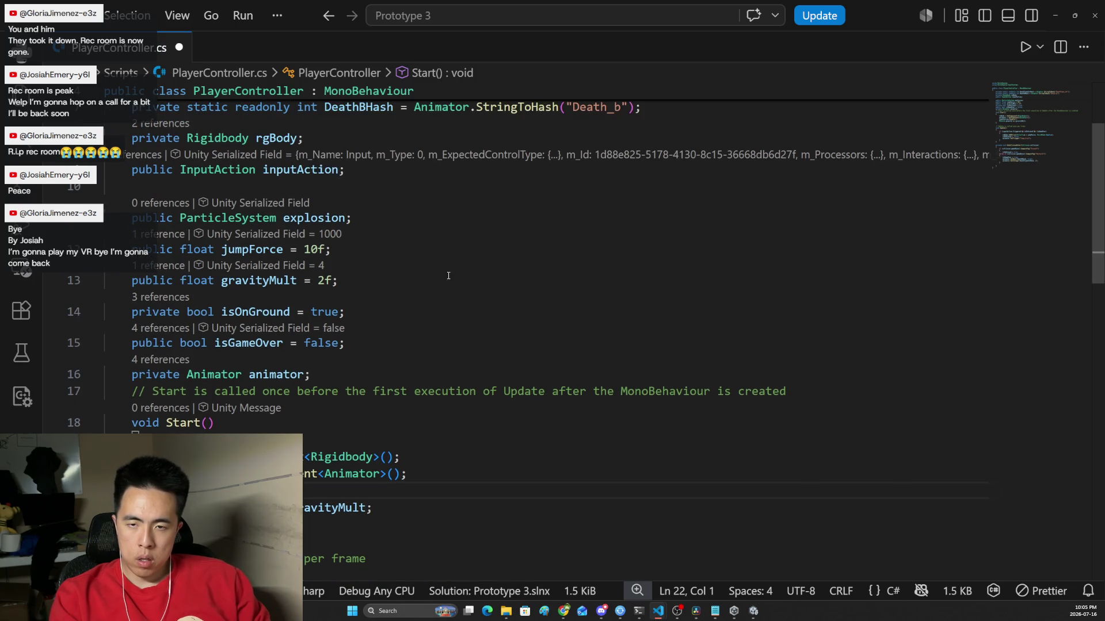
scroll(406, 255, down, 13)
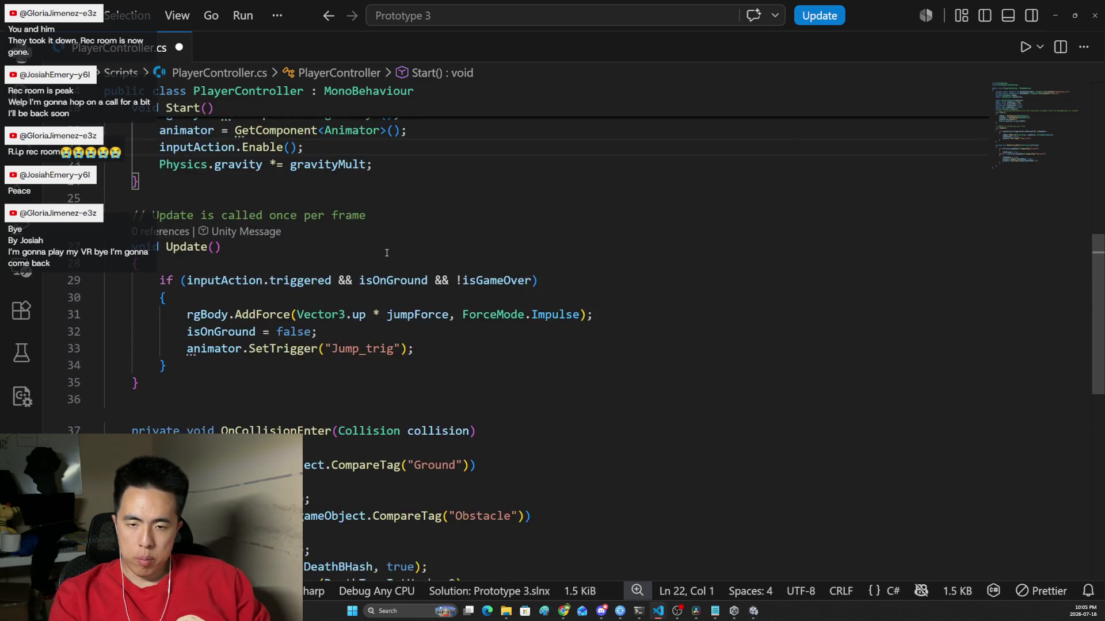
click(311, 395)
scroll(331, 383, down, 1)
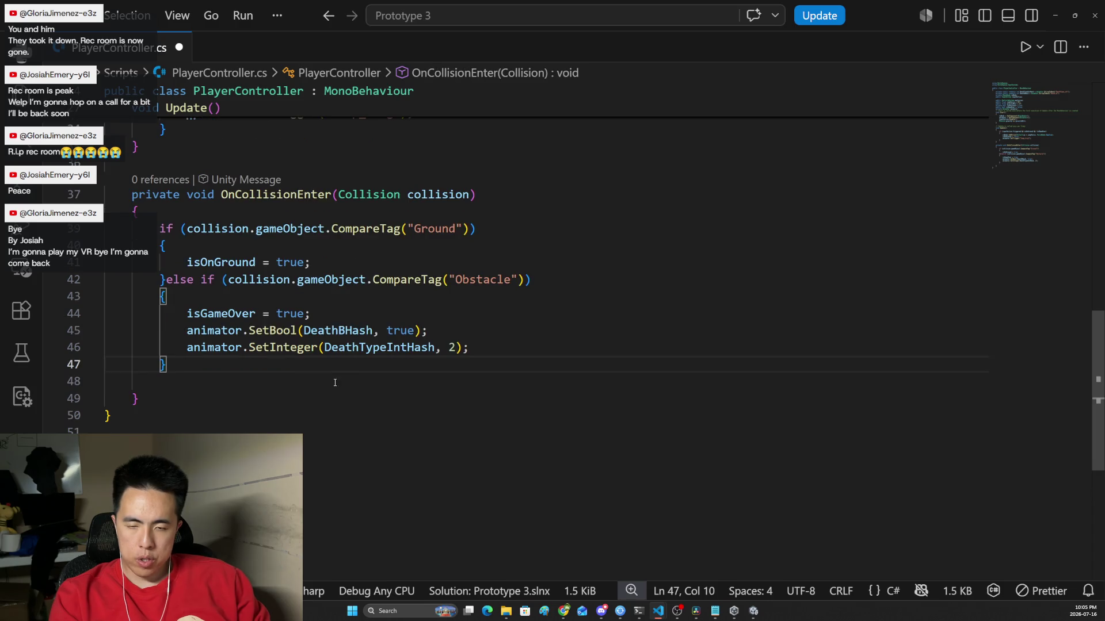
scroll(366, 380, up, 1)
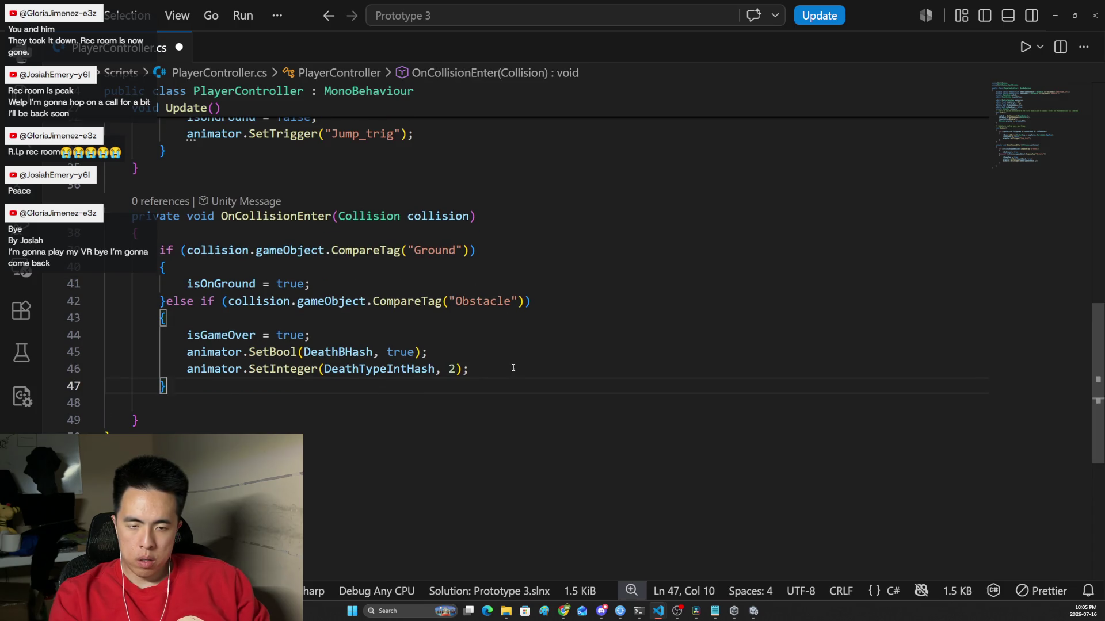
key(Return)
text(explosion.Play();)
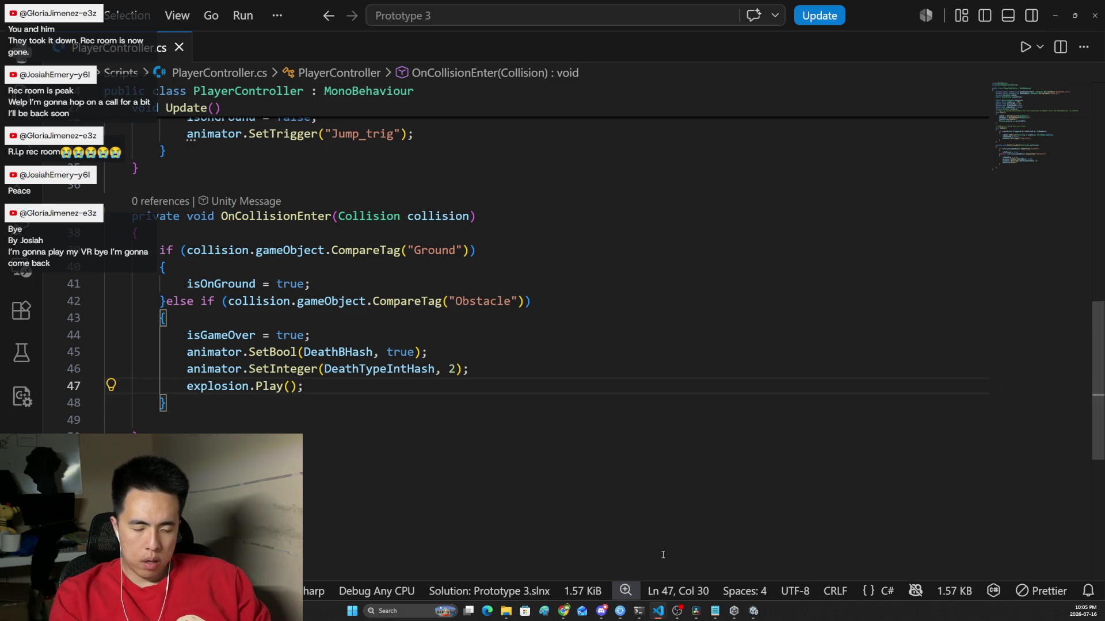
click(734, 611)
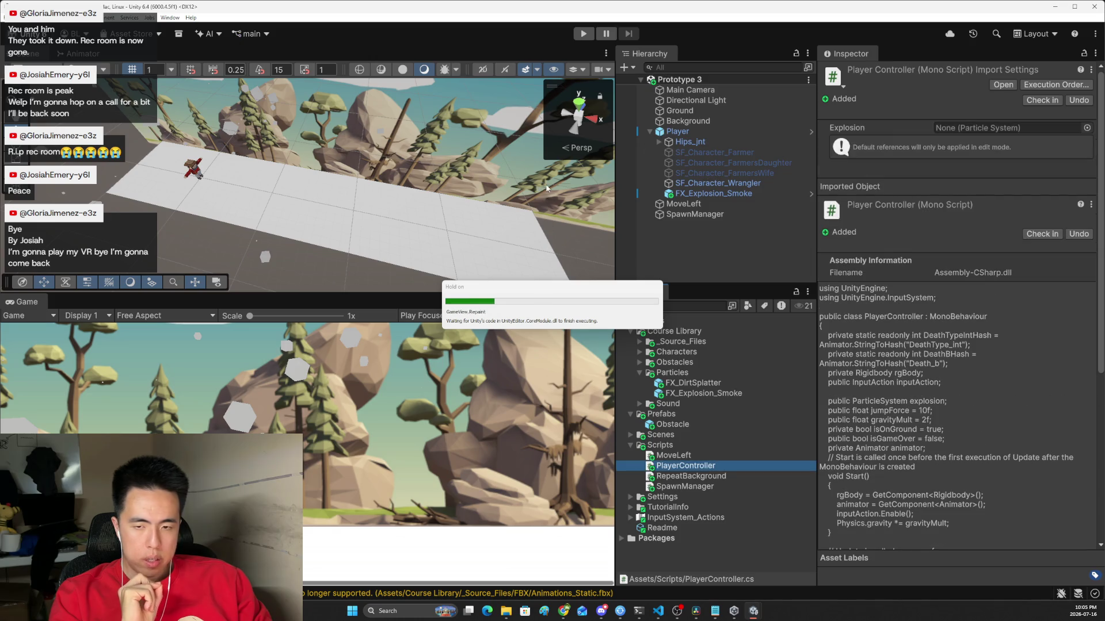
Step: Assign FX_Explosion_Smoke to the Player Controller's Explosion slot, then run and stop a test
click(670, 132)
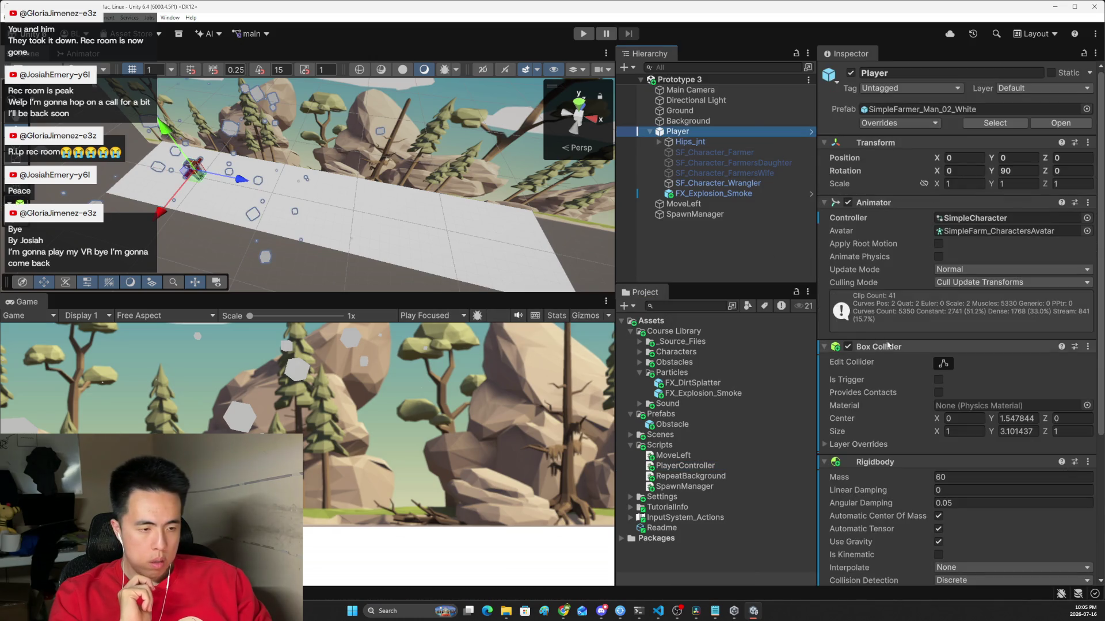
scroll(921, 433, down, 5)
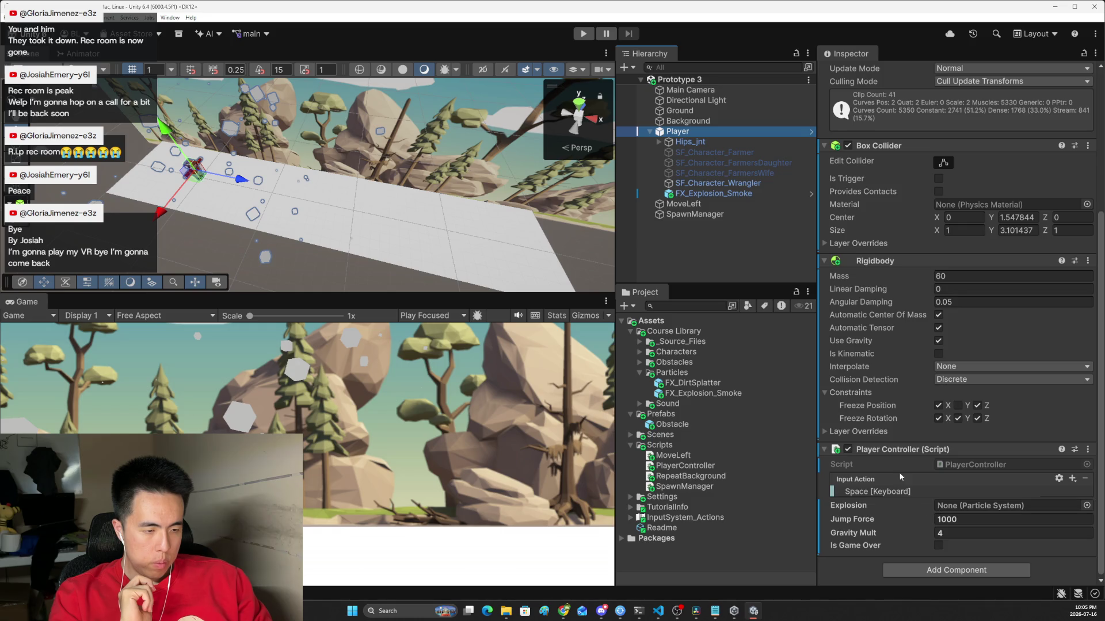
mouse_move(713, 194)
mouse_down()
mouse_move(835, 374)
mouse_move(972, 508)
mouse_up()
click(584, 34)
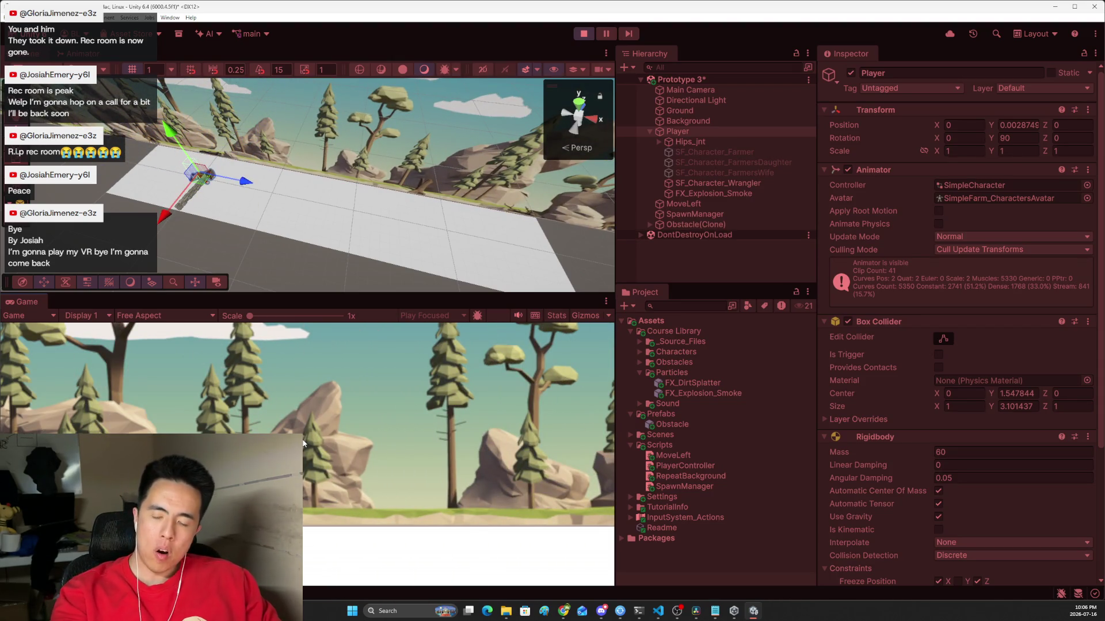
click(577, 37)
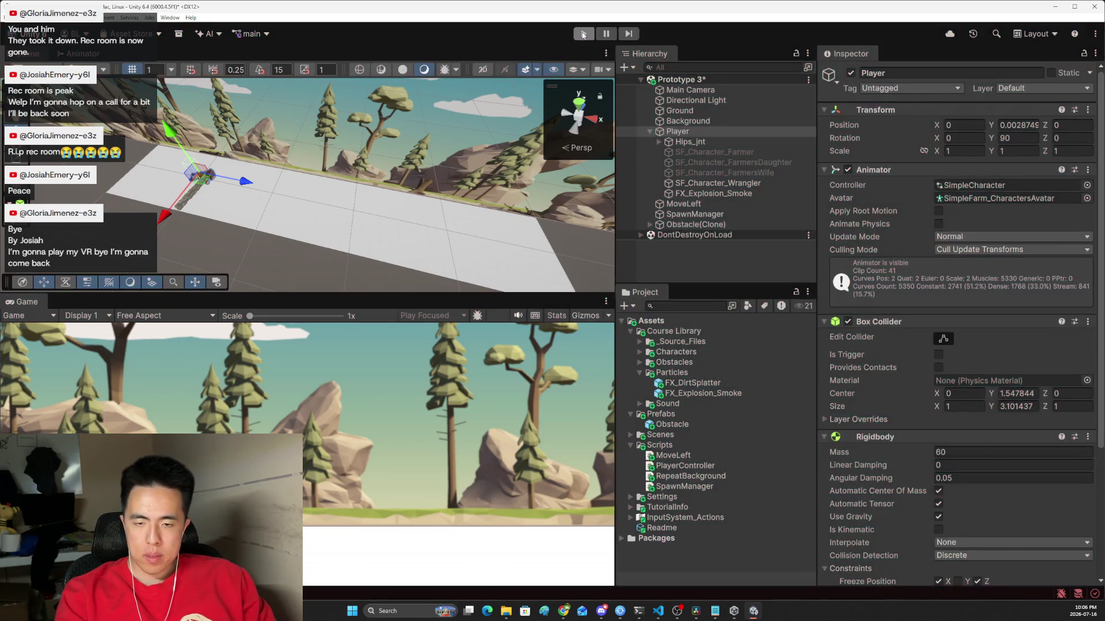
Step: Scroll Unity Learn to step 3, Add a dirt splatter particle, and play its video full screen
mouse_move(568, 614)
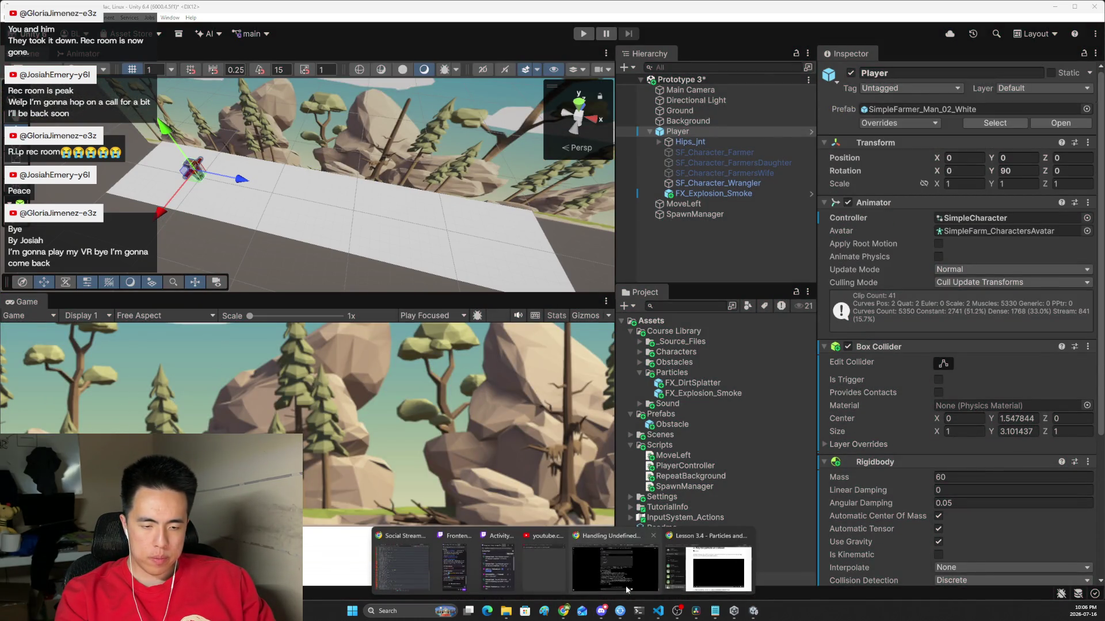
click(612, 564)
scroll(640, 351, down, 7)
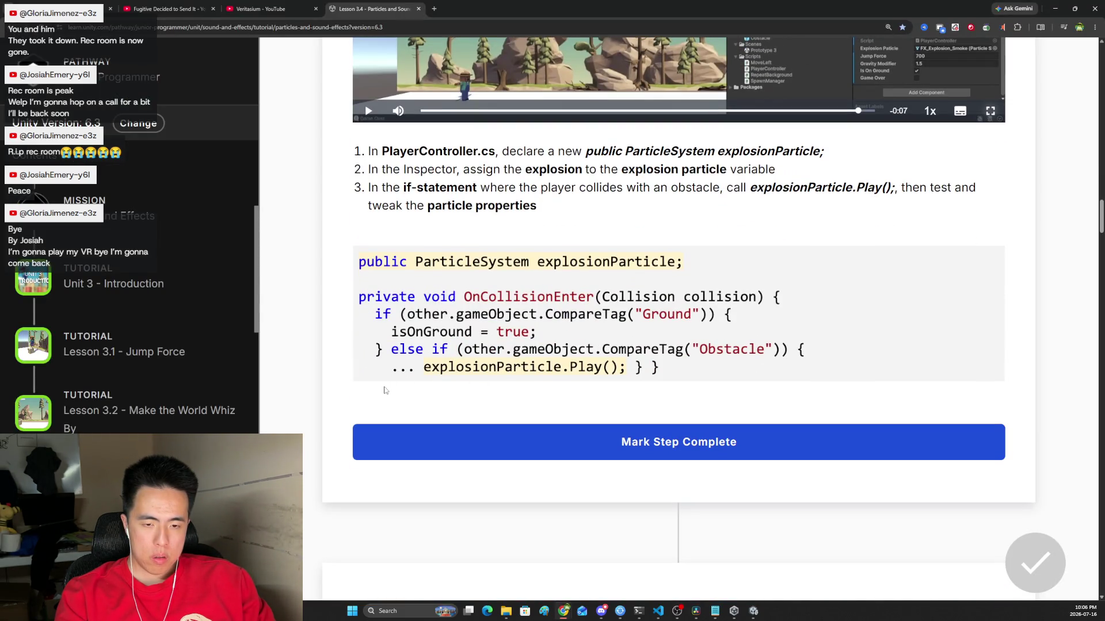
scroll(397, 351, down, 8)
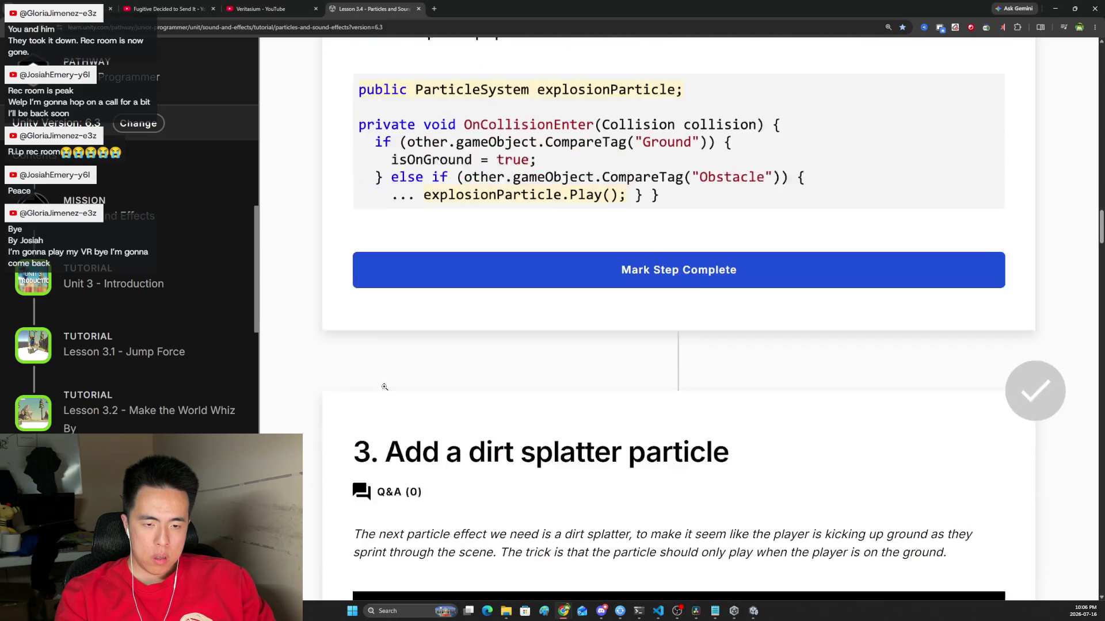
scroll(405, 314, down, 2)
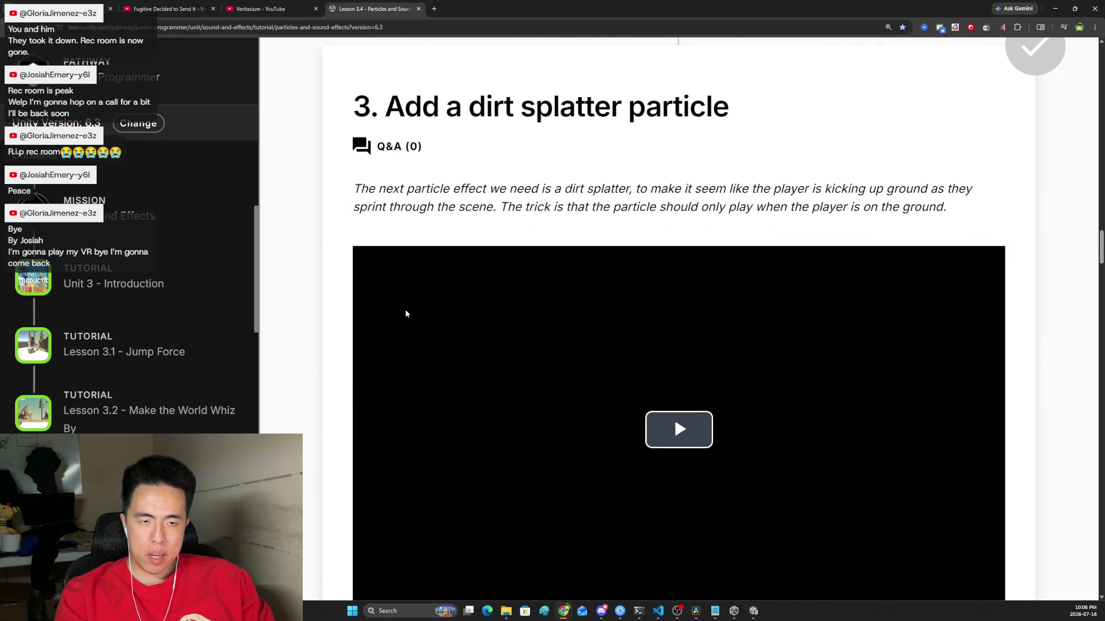
click(685, 429)
scroll(863, 415, down, 3)
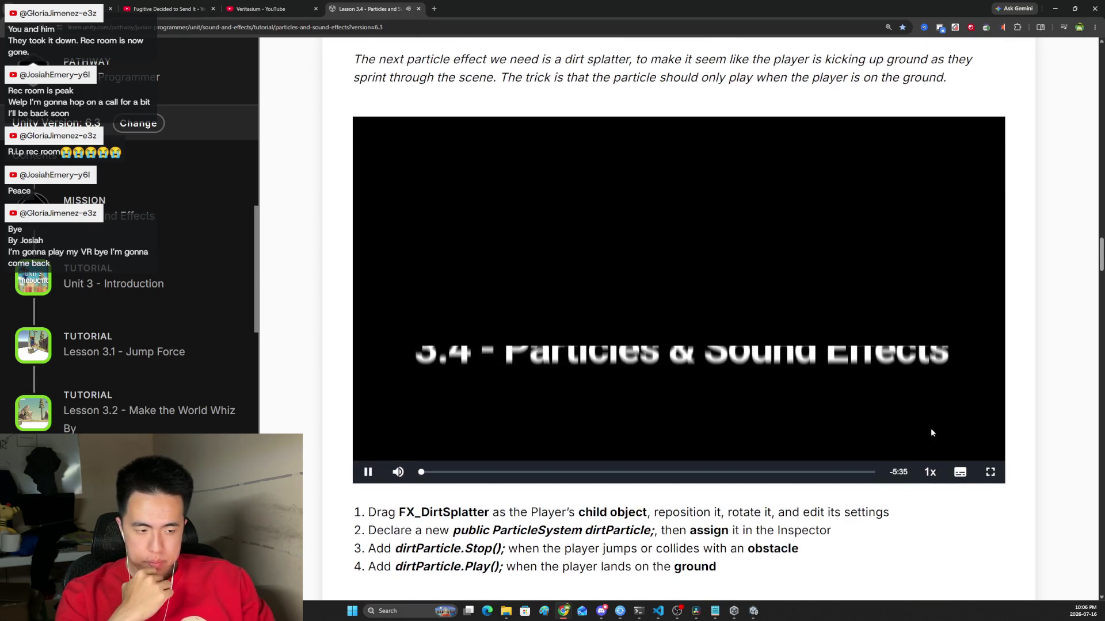
click(990, 471)
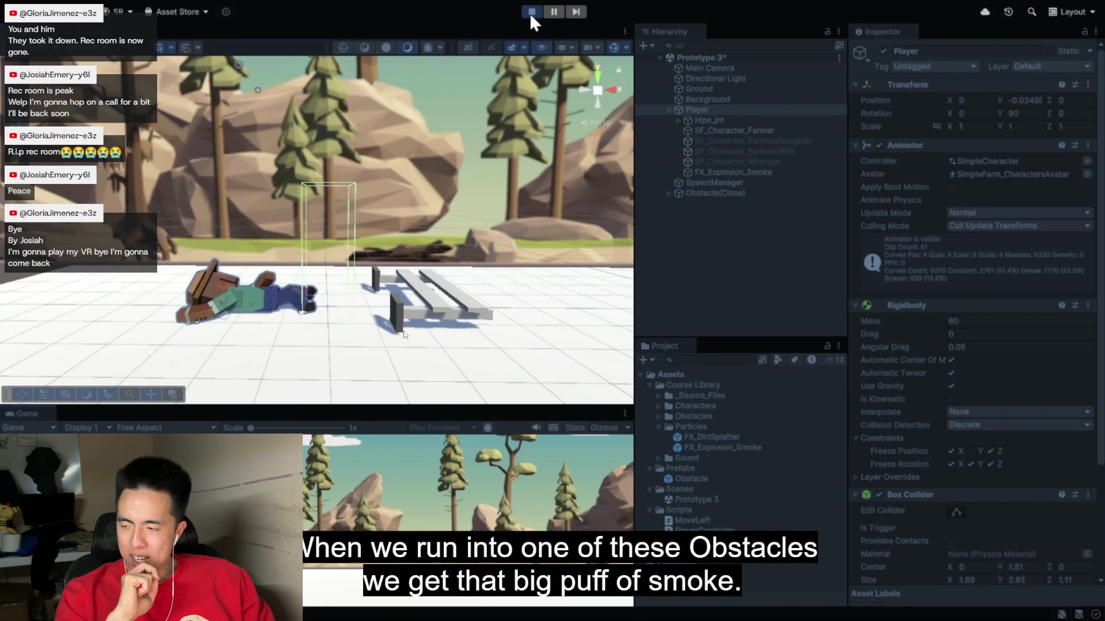
Step: Watch the lesson until FX_DirtSplatter's rotation Z is set to -90 to spray backwards
click(530, 16)
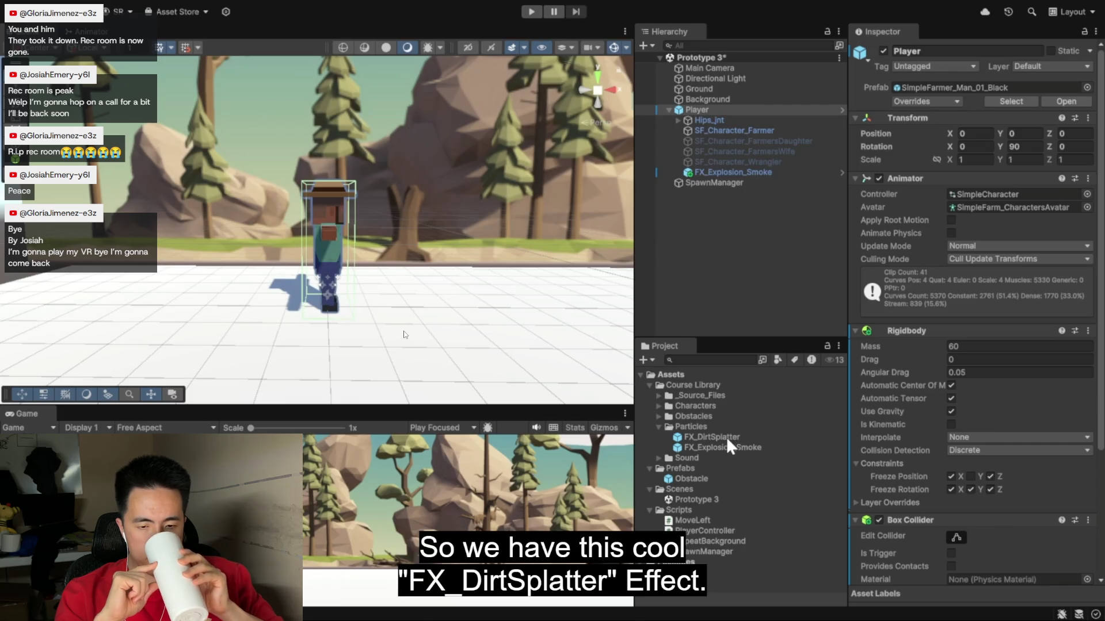
mouse_move(728, 438)
mouse_down()
mouse_move(768, 426)
mouse_move(779, 323)
mouse_move(737, 109)
mouse_up()
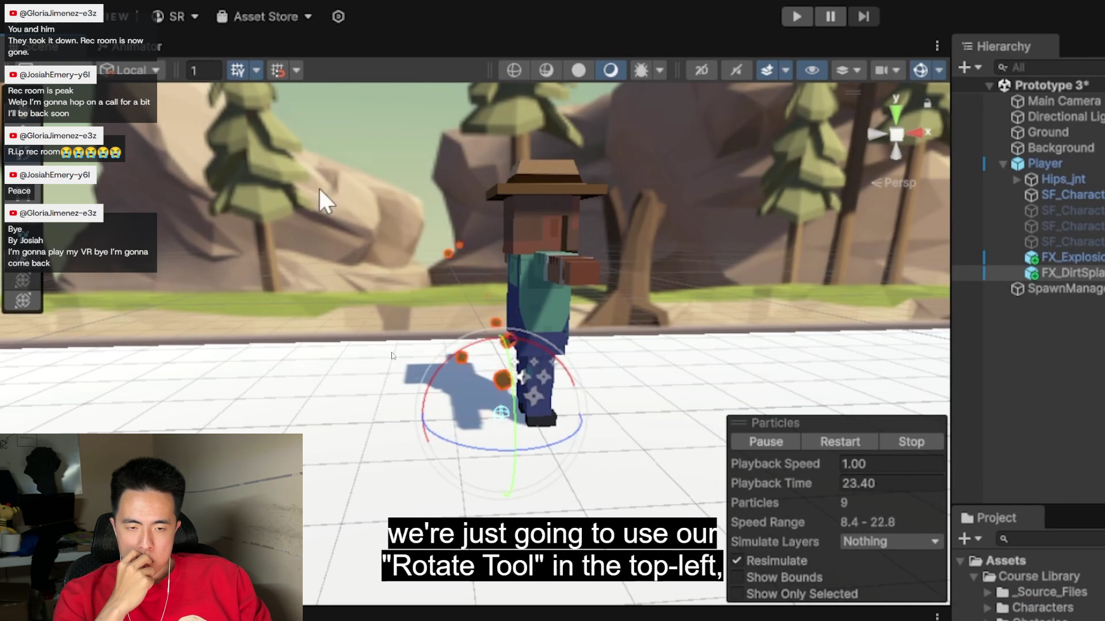
mouse_move(427, 440)
mouse_down()
mouse_move(670, 441)
mouse_move(609, 461)
mouse_up()
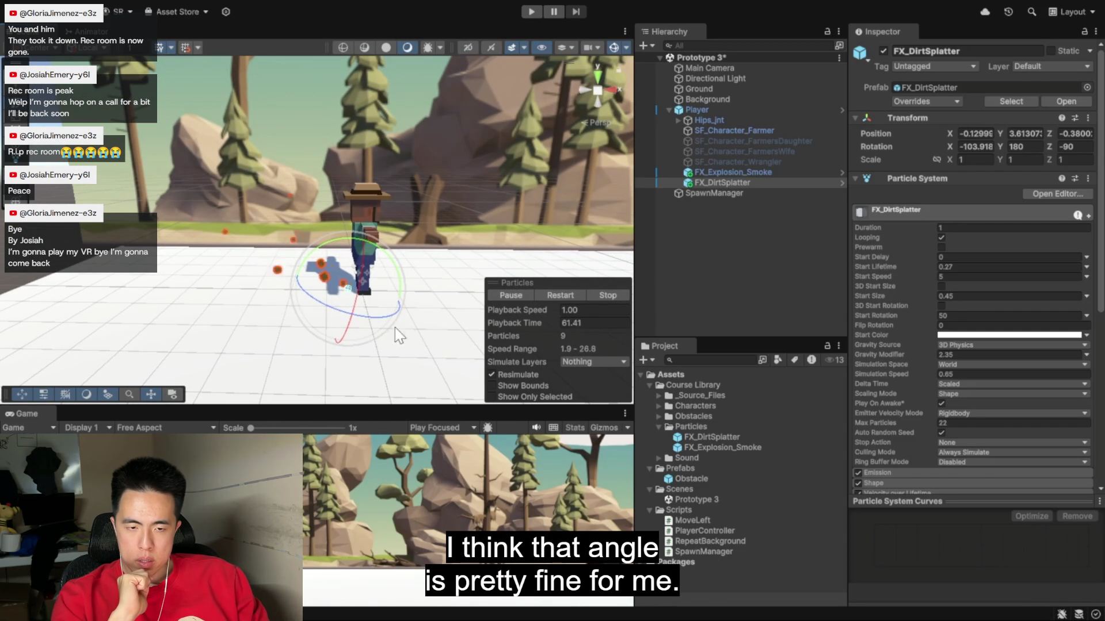
mouse_move(466, 335)
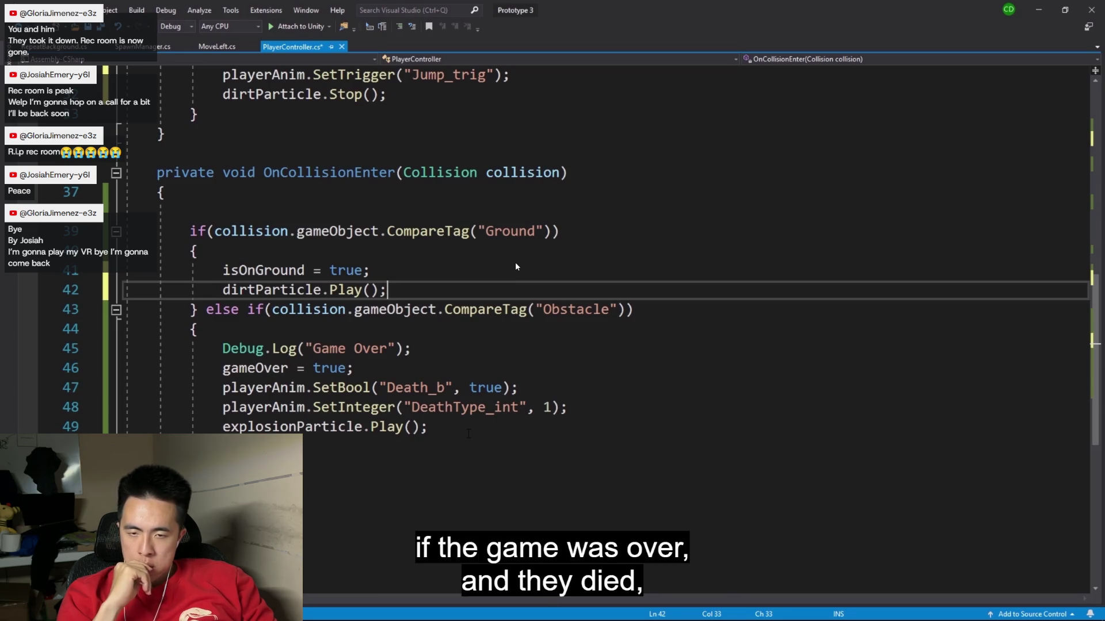
click(468, 431)
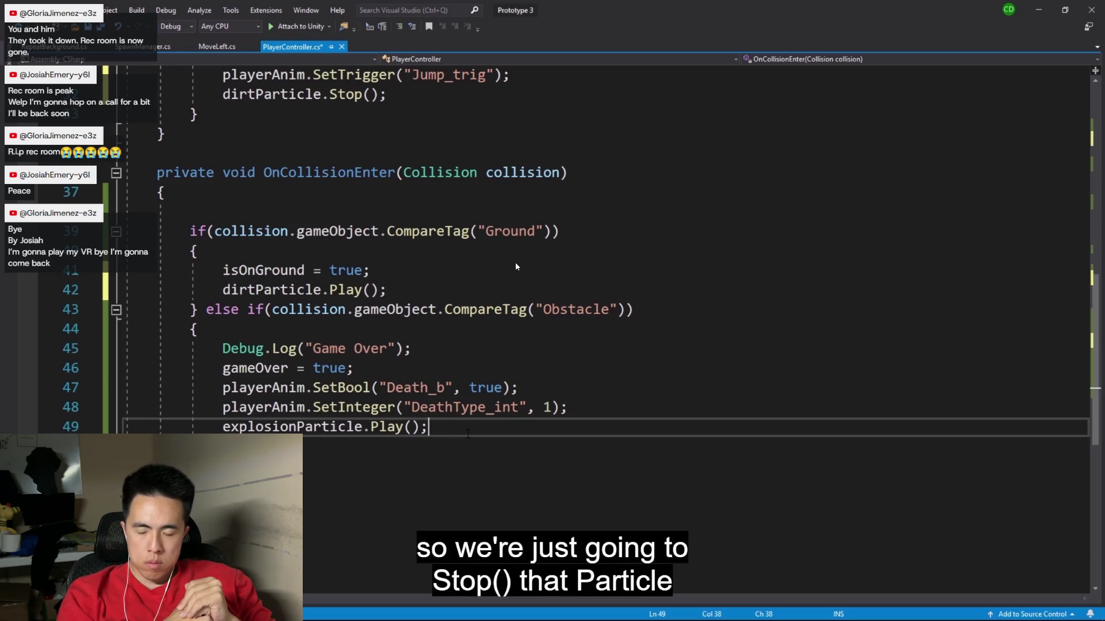
key(Return)
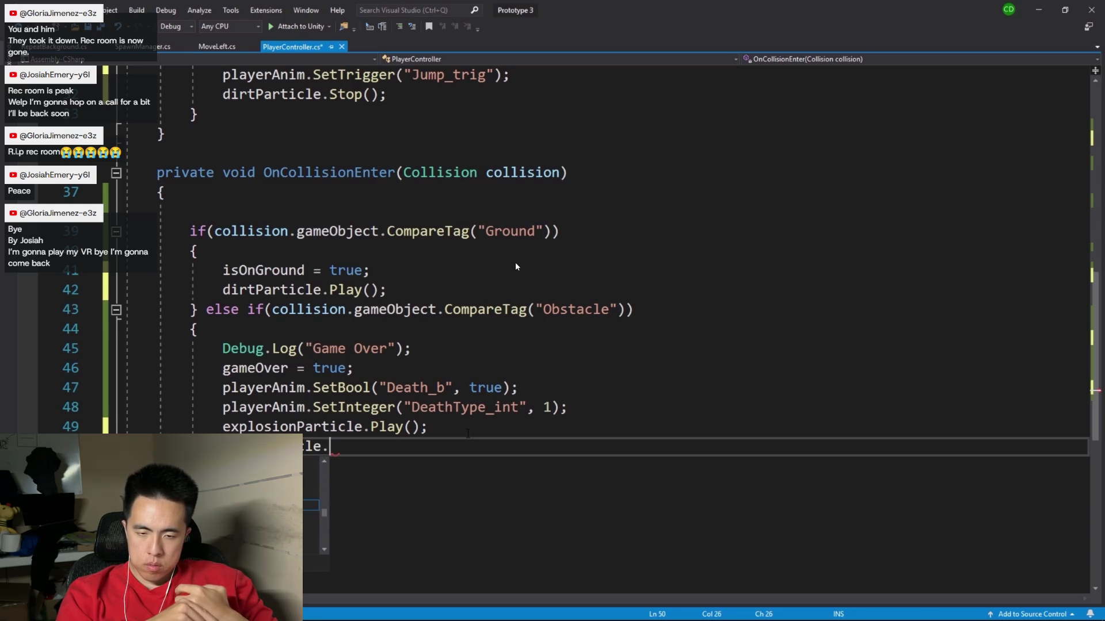
text(Stop();)
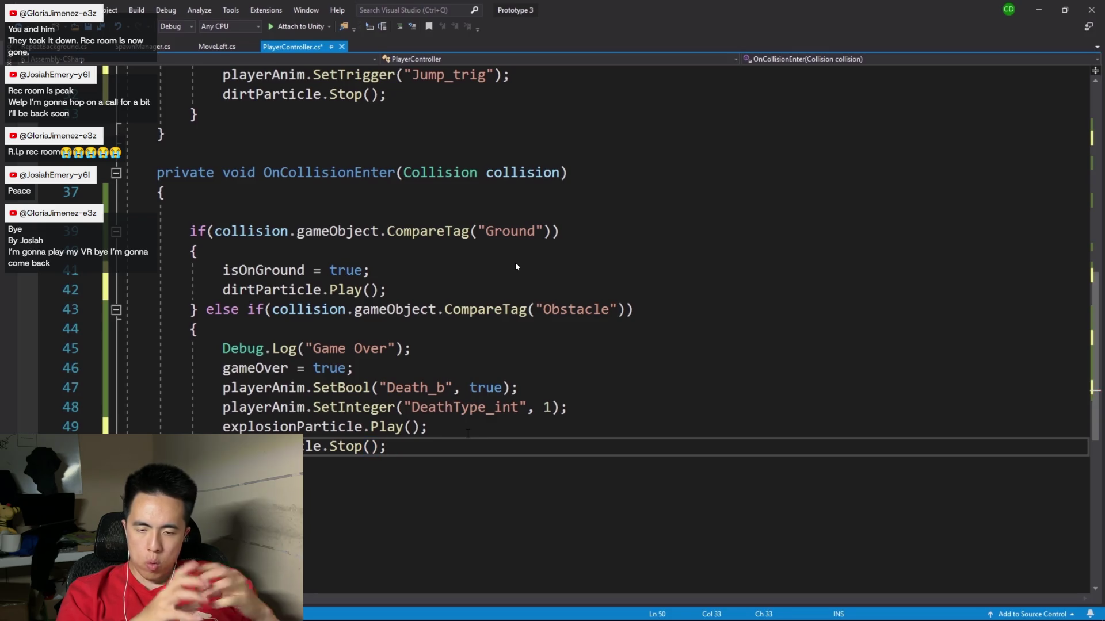
key(ctrl+s)
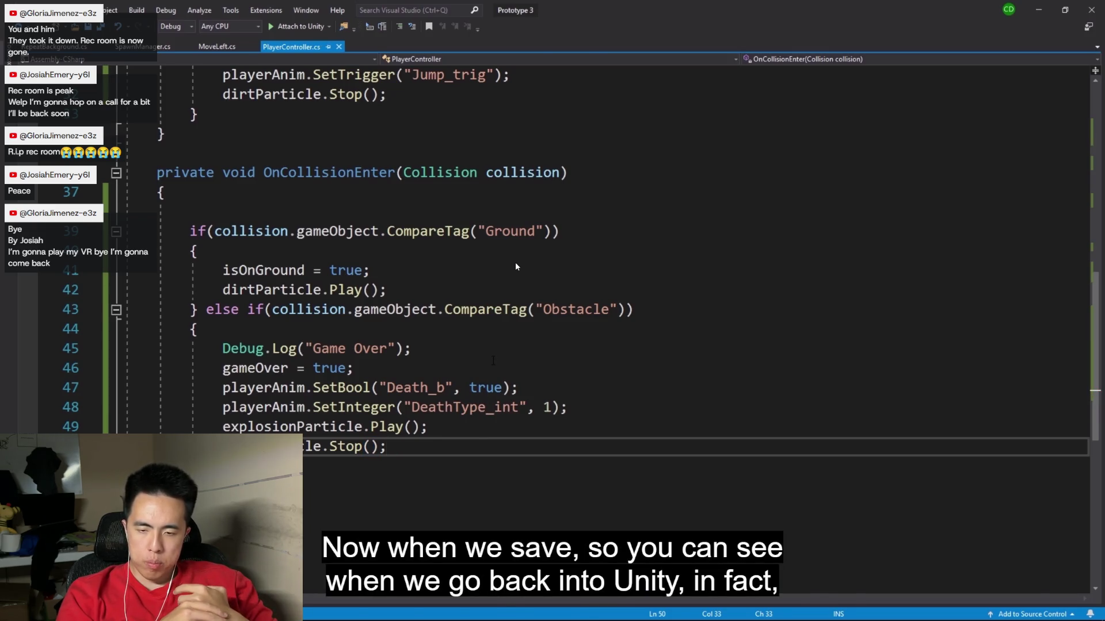
key(alt+Tab)
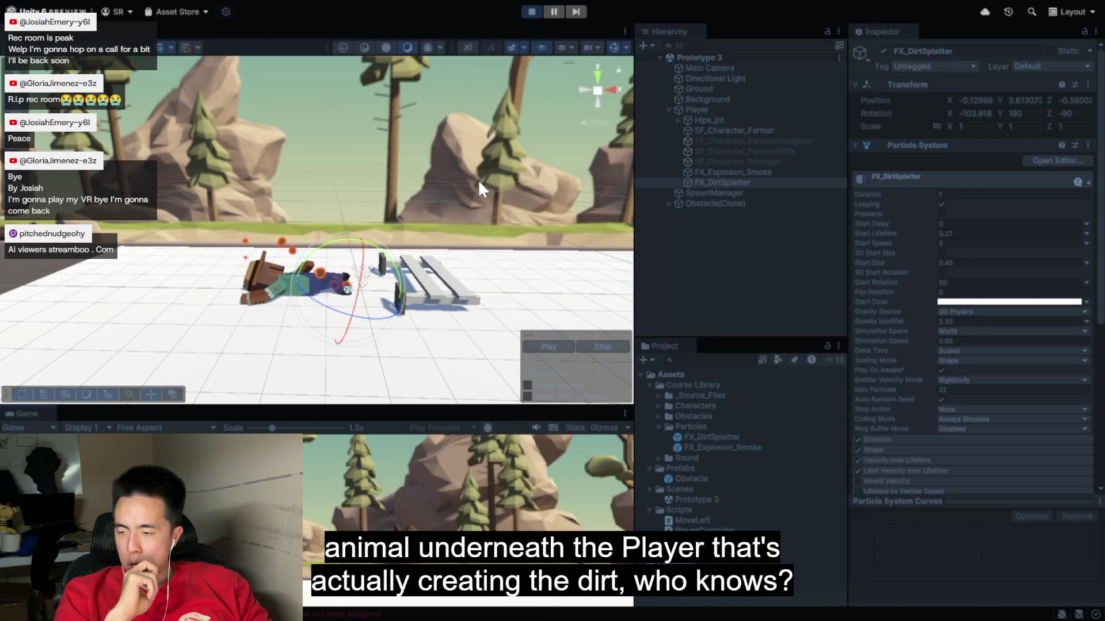
click(531, 9)
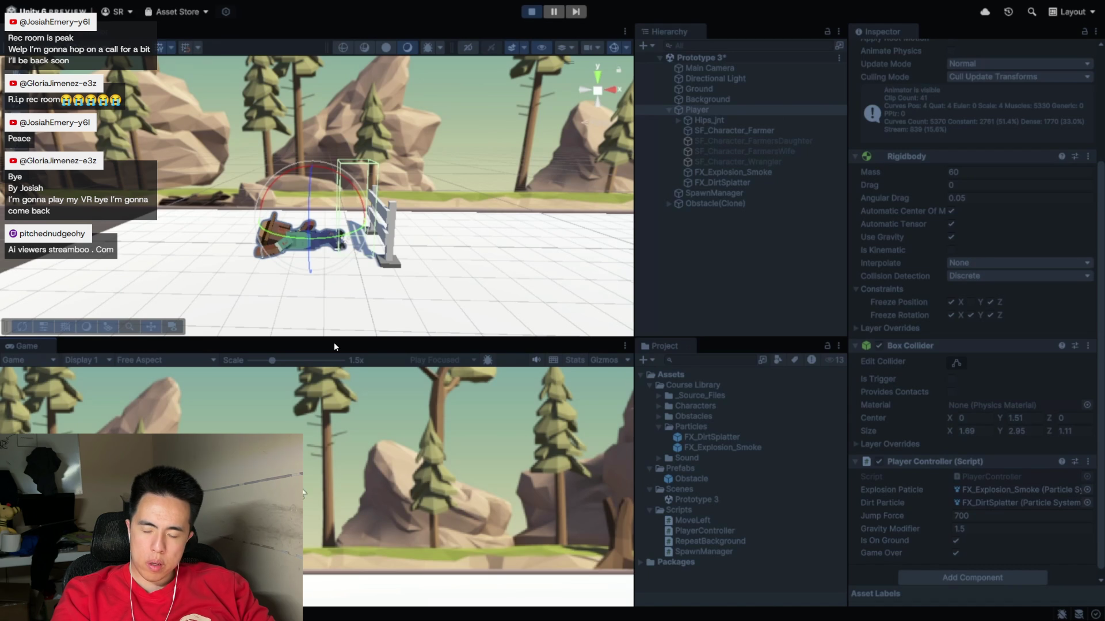
click(530, 12)
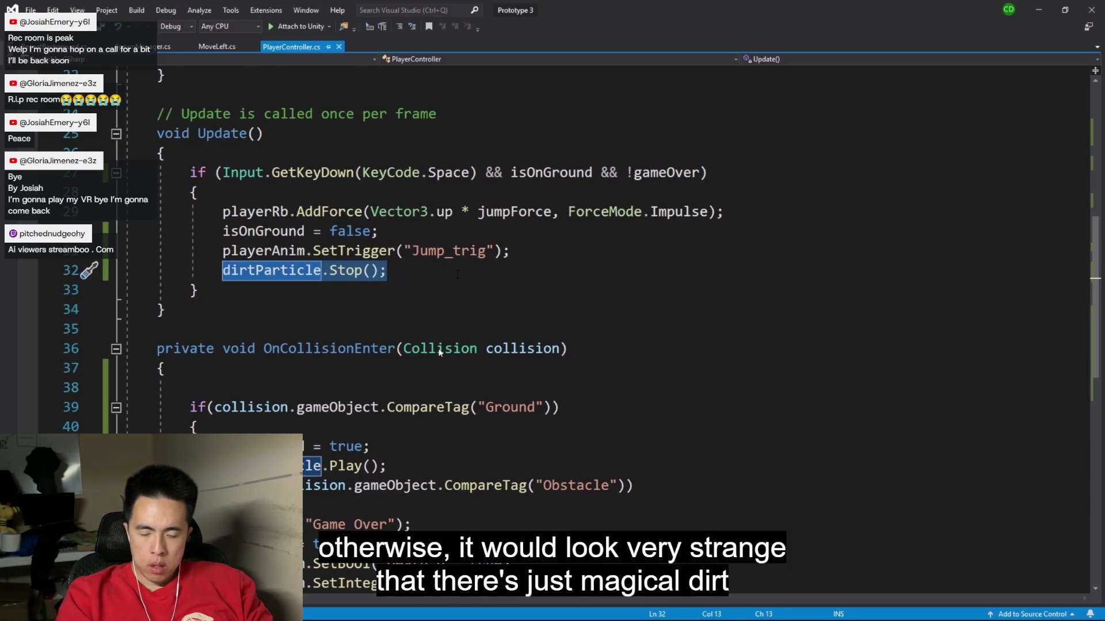
Step: Exit the fullscreen lesson video with Esc and switch to the Unity project
mouse_move(693, 398)
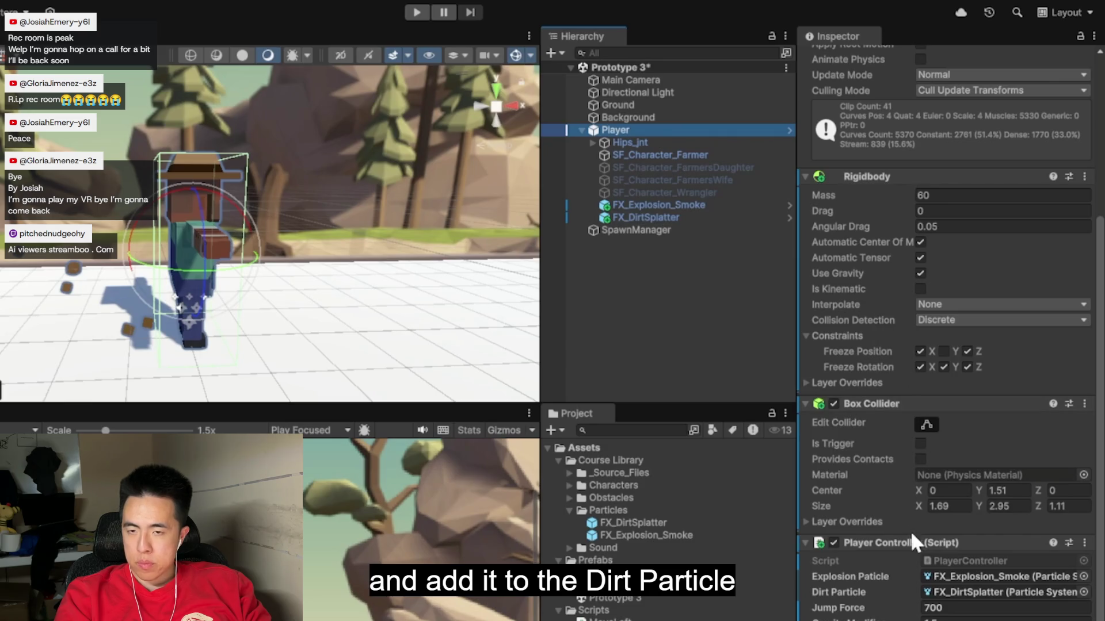
mouse_move(240, 342)
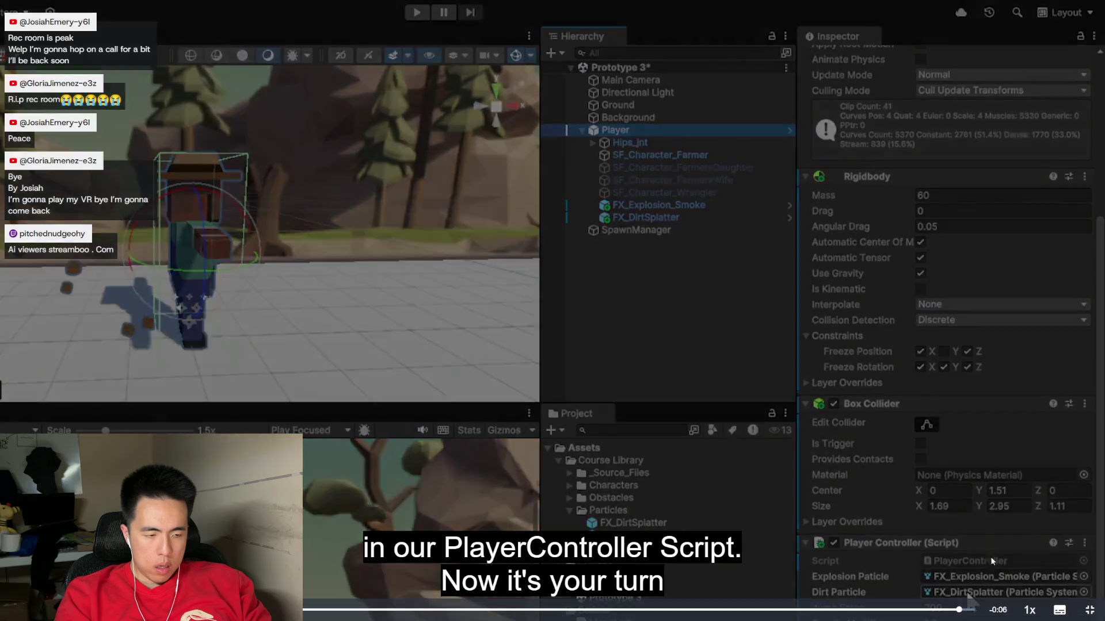
key(Escape)
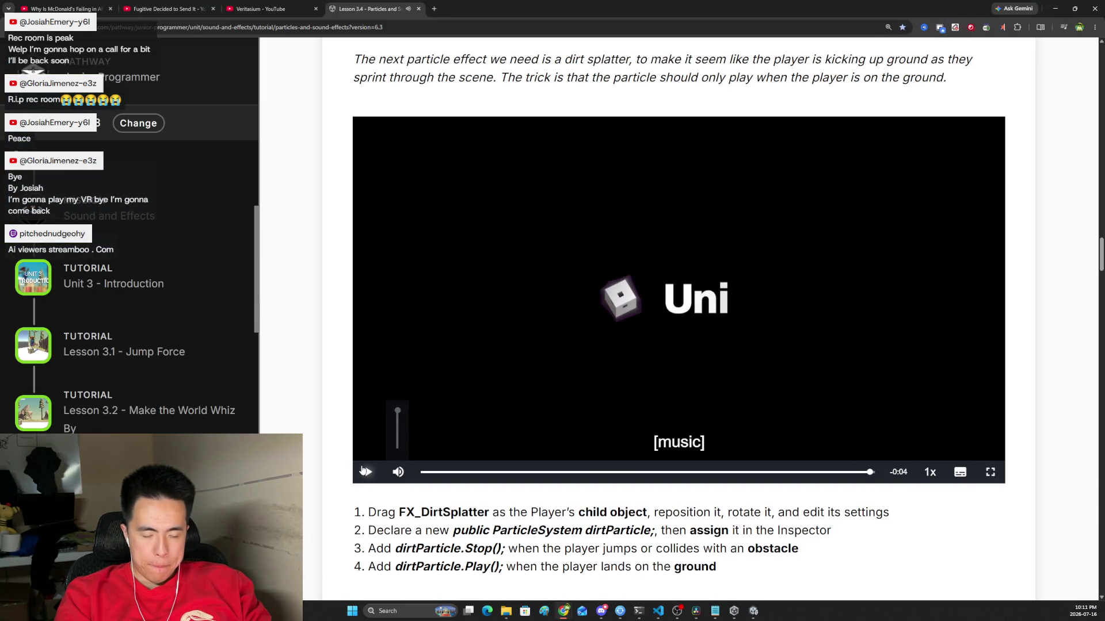
click(733, 611)
Step: Make FX_DirtSplatter a child of the Player in the Hierarchy
click(753, 611)
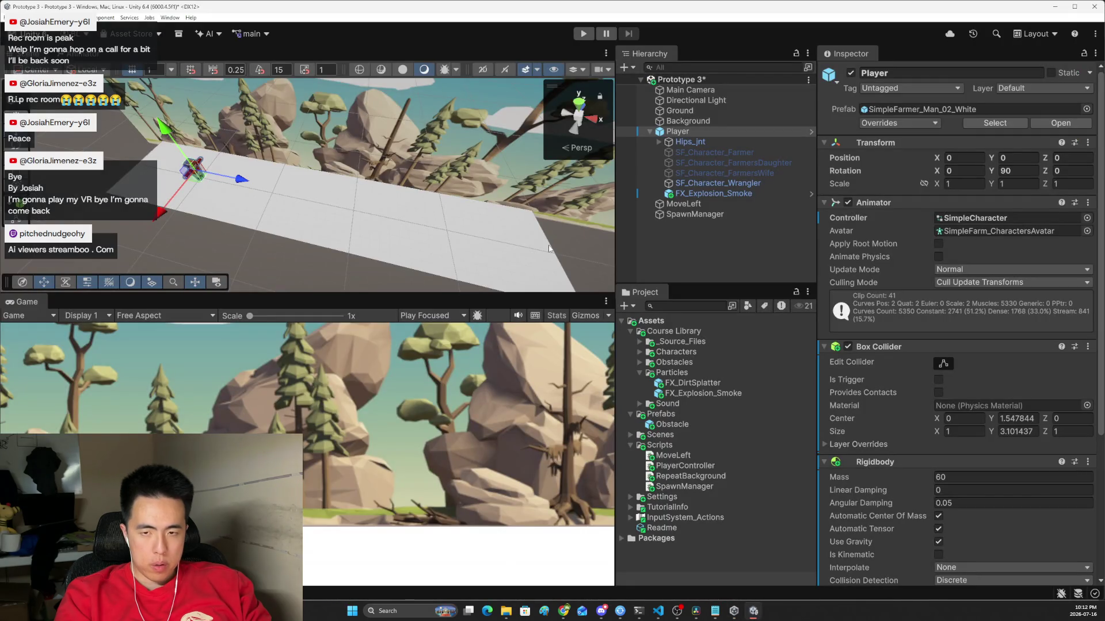
mouse_move(229, 213)
mouse_down()
mouse_move(337, 147)
mouse_move(280, 148)
mouse_up()
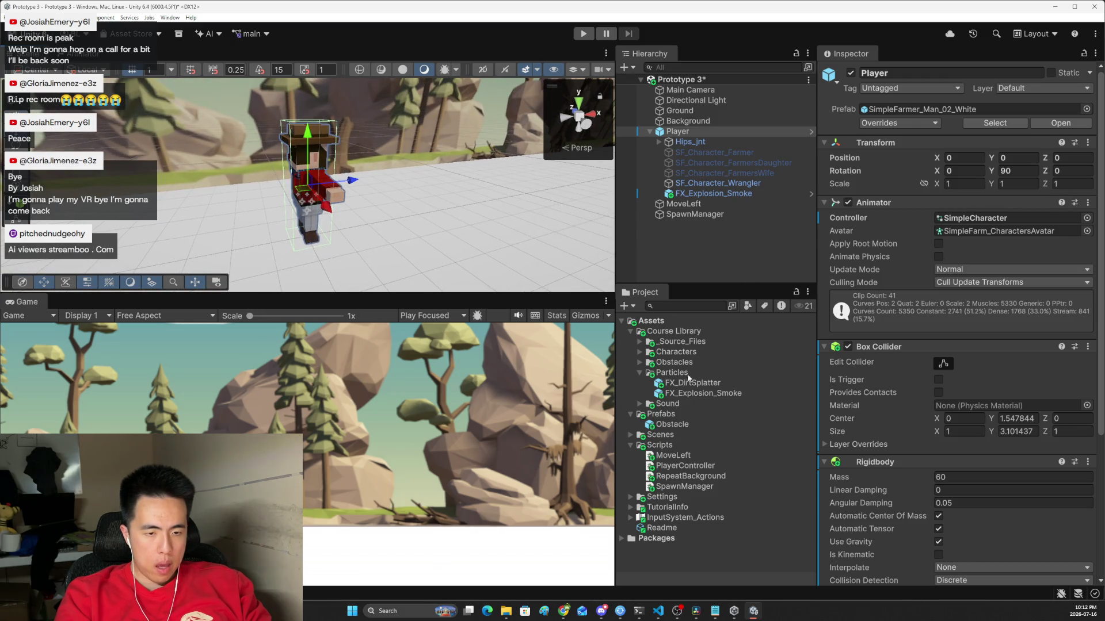
click(679, 385)
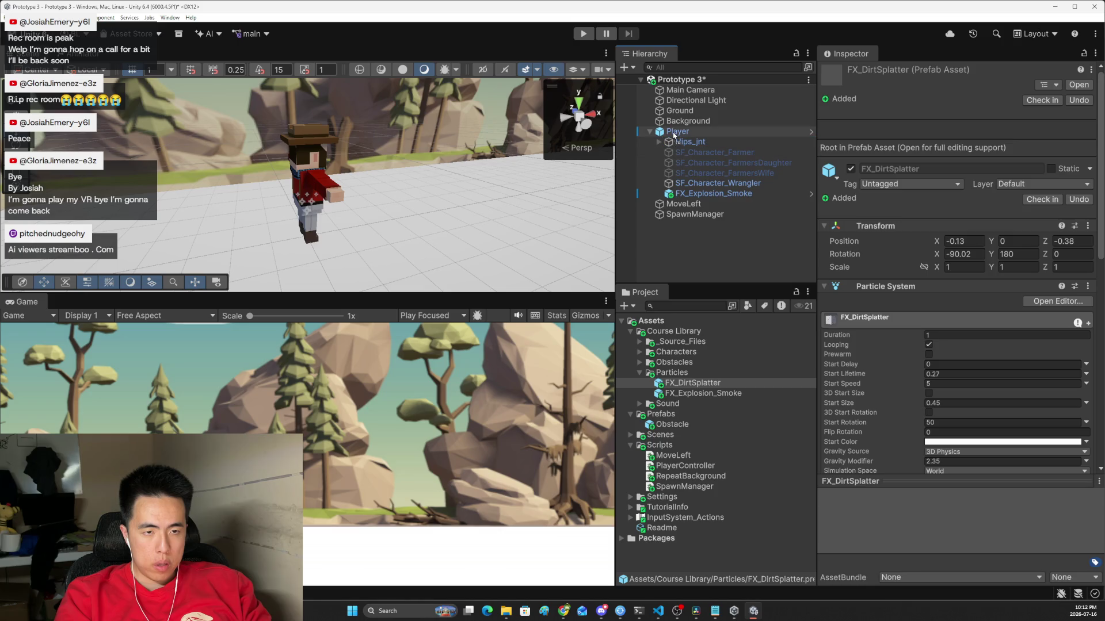
drag(674, 135, 674, 135)
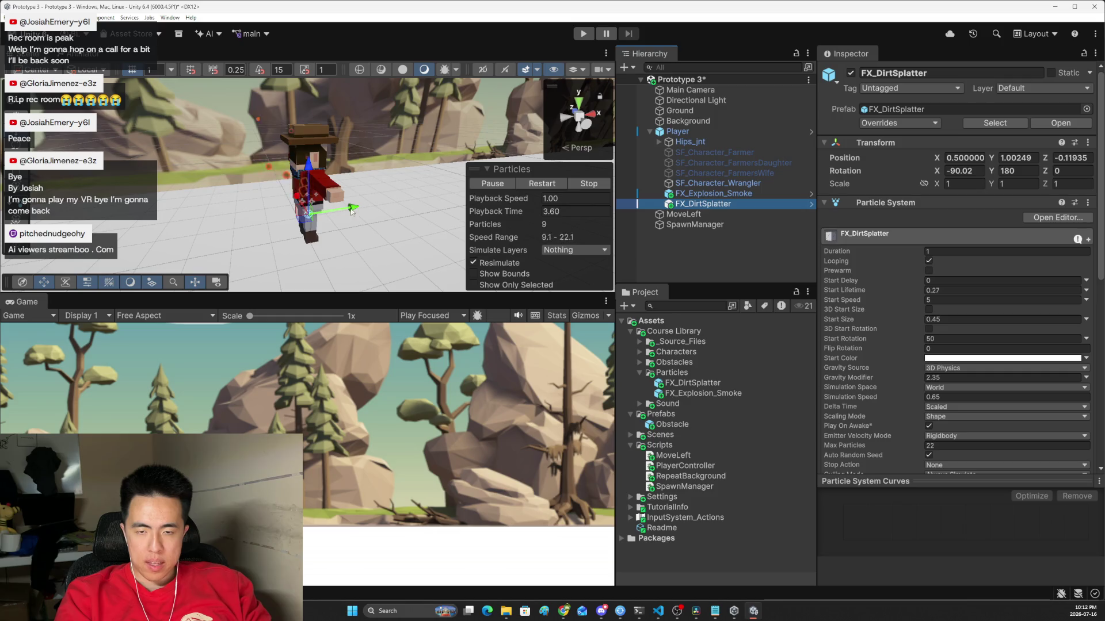
mouse_move(341, 240)
mouse_down()
mouse_move(323, 218)
mouse_move(351, 236)
mouse_up()
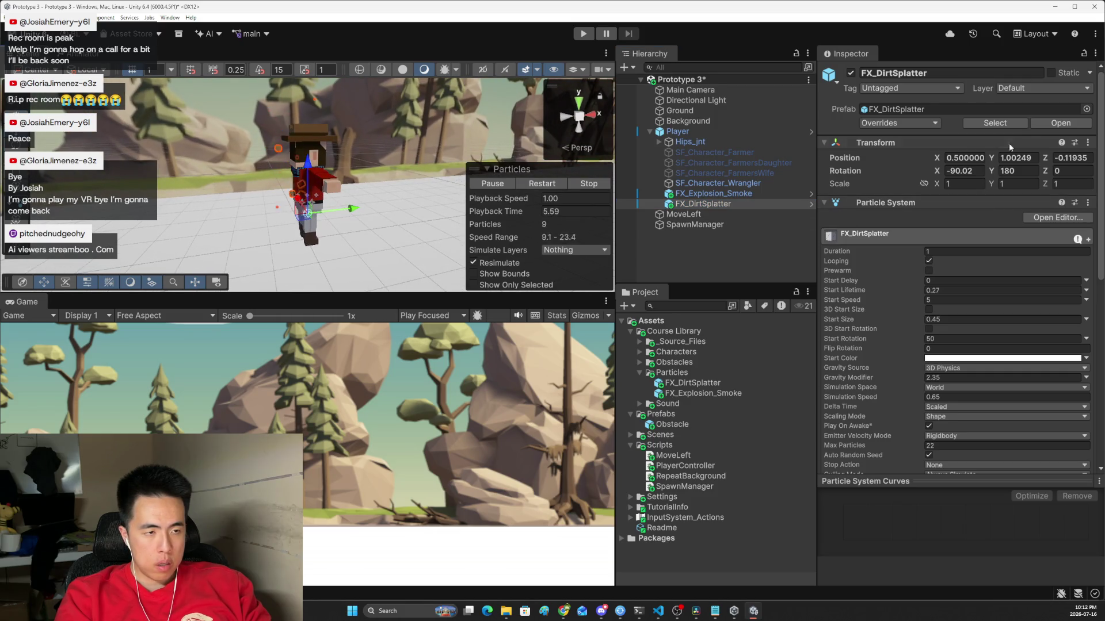
Step: Reset FX_DirtSplatter's Transform to zero and set its Rotation Y to 180
click(1087, 143)
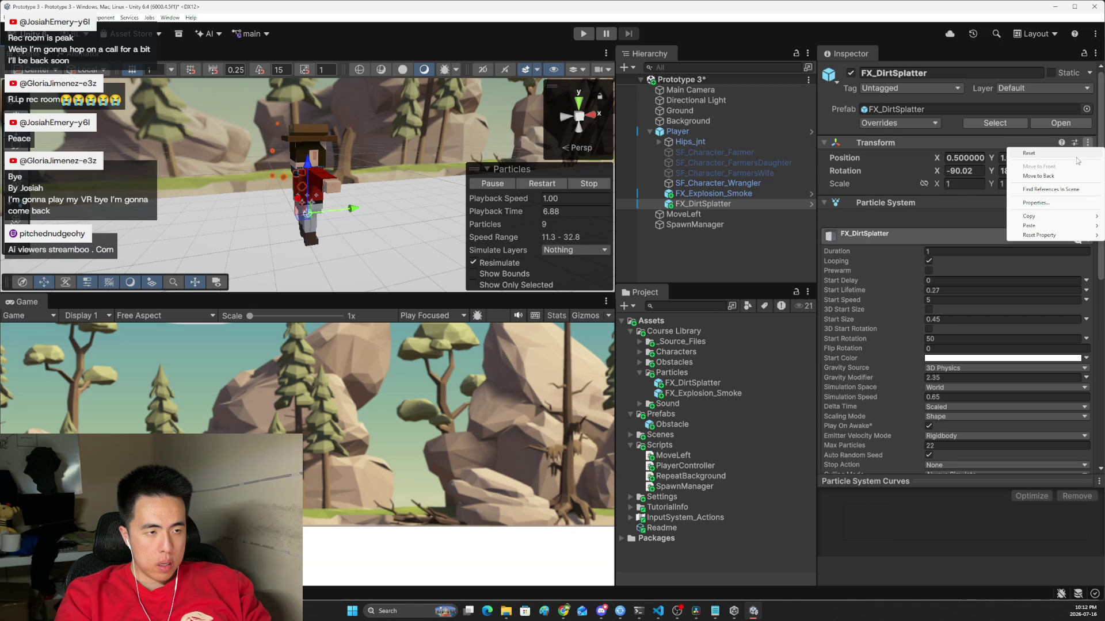
click(1076, 154)
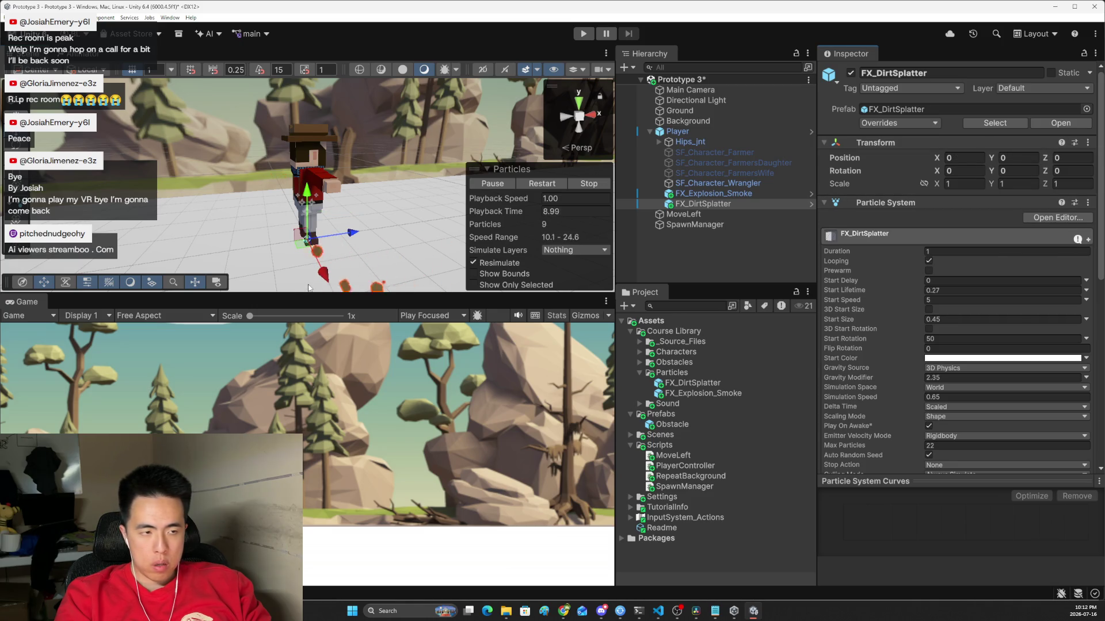
click(1028, 170)
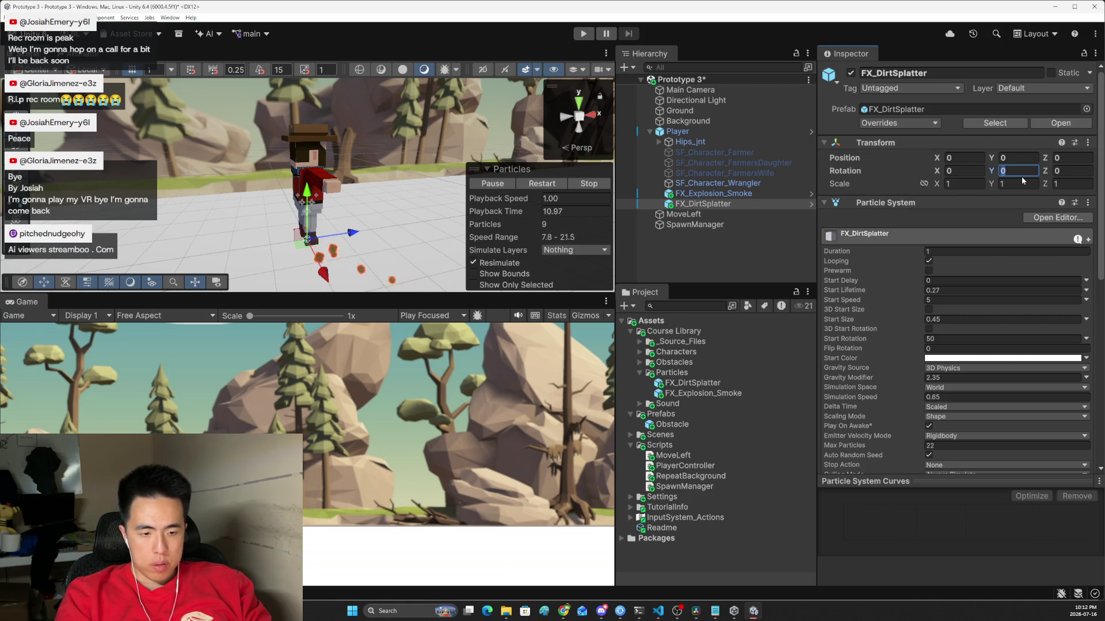
text(90)
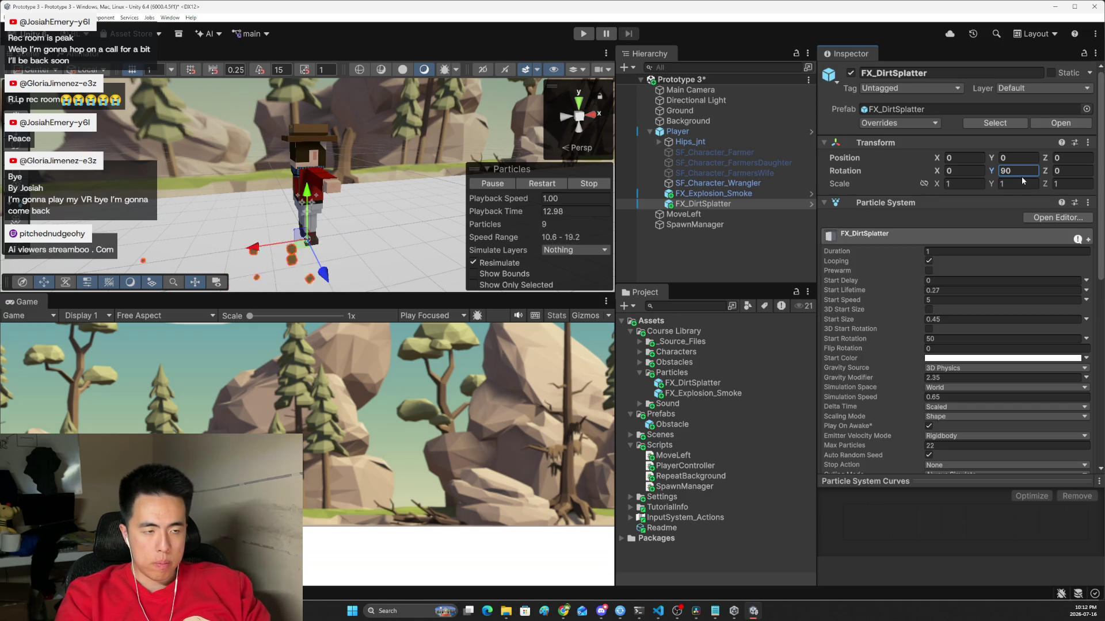
key(BackSpace)
key(BackSpace)
text(180)
Step: Turn FX_DirtSplatter slightly around Y with the Rotate tool
drag(368, 253, 321, 275)
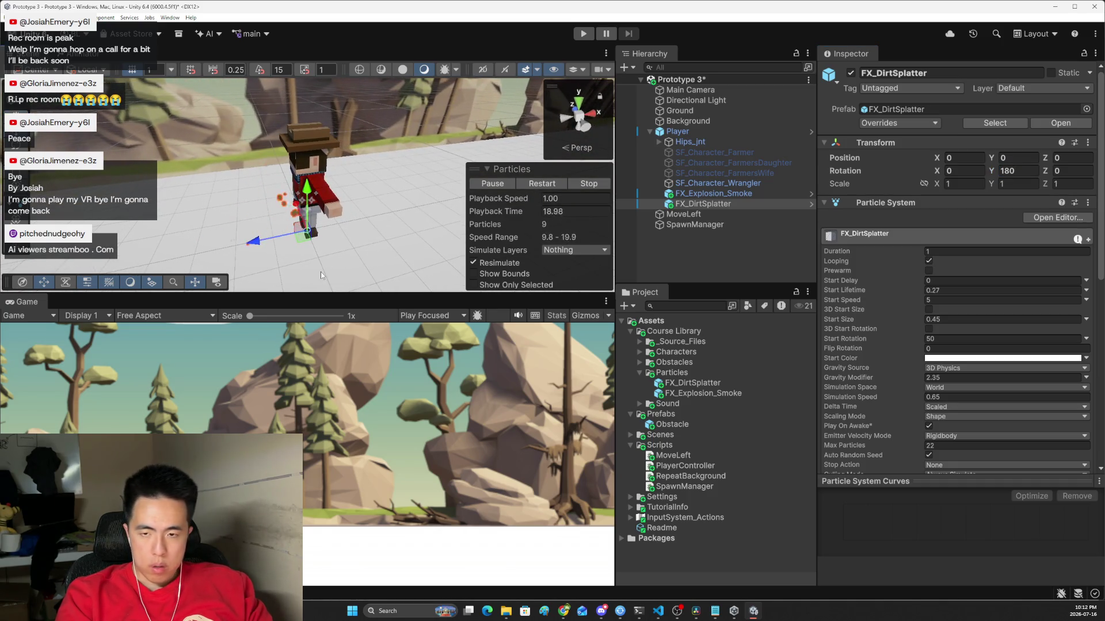
key(e)
mouse_move(257, 251)
mouse_down()
mouse_move(327, 281)
mouse_move(325, 254)
mouse_move(384, 239)
mouse_move(312, 242)
mouse_move(293, 259)
mouse_move(223, 234)
mouse_move(360, 254)
mouse_up()
Step: Tilt FX_DirtSplatter with the Rotate tool from back and side views to aim its spray
click(583, 101)
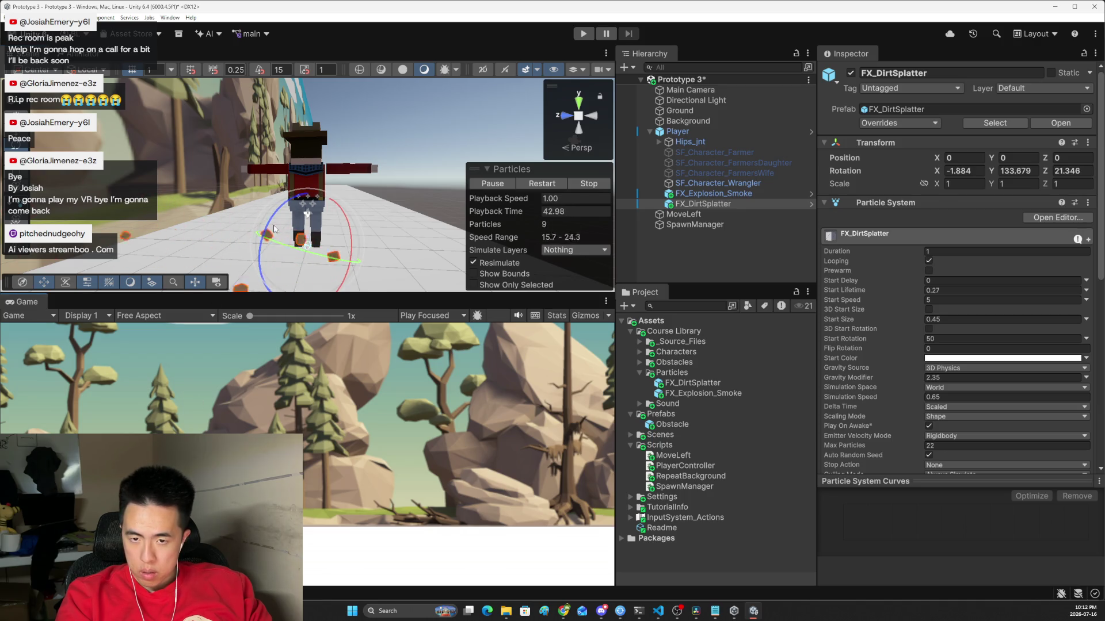
drag(268, 218, 243, 246)
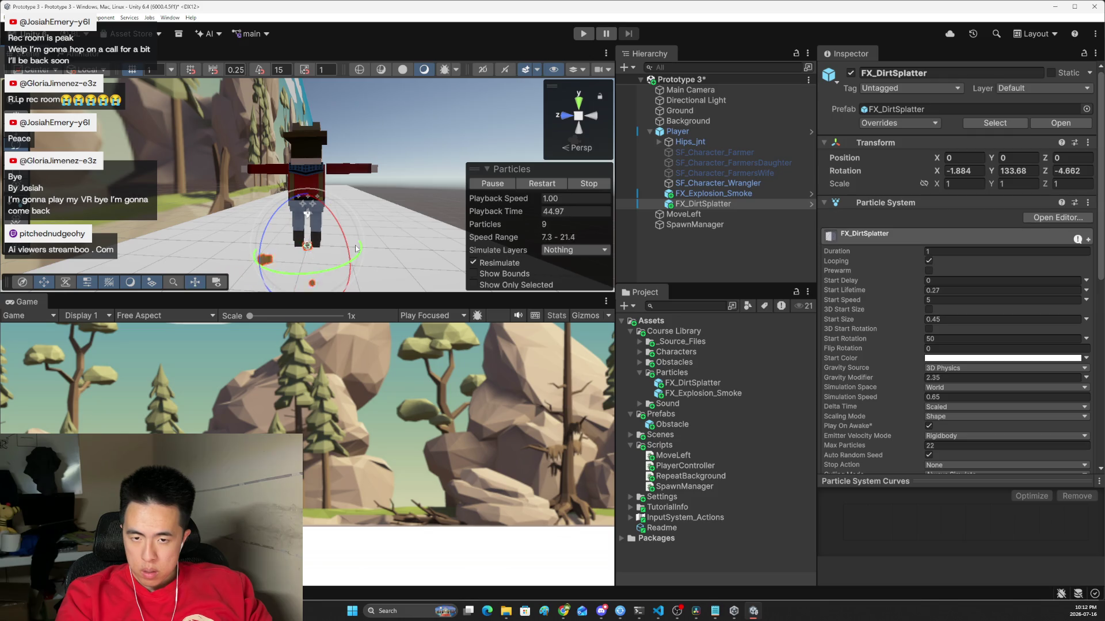
mouse_move(344, 249)
mouse_down()
mouse_move(290, 197)
mouse_move(299, 202)
mouse_up()
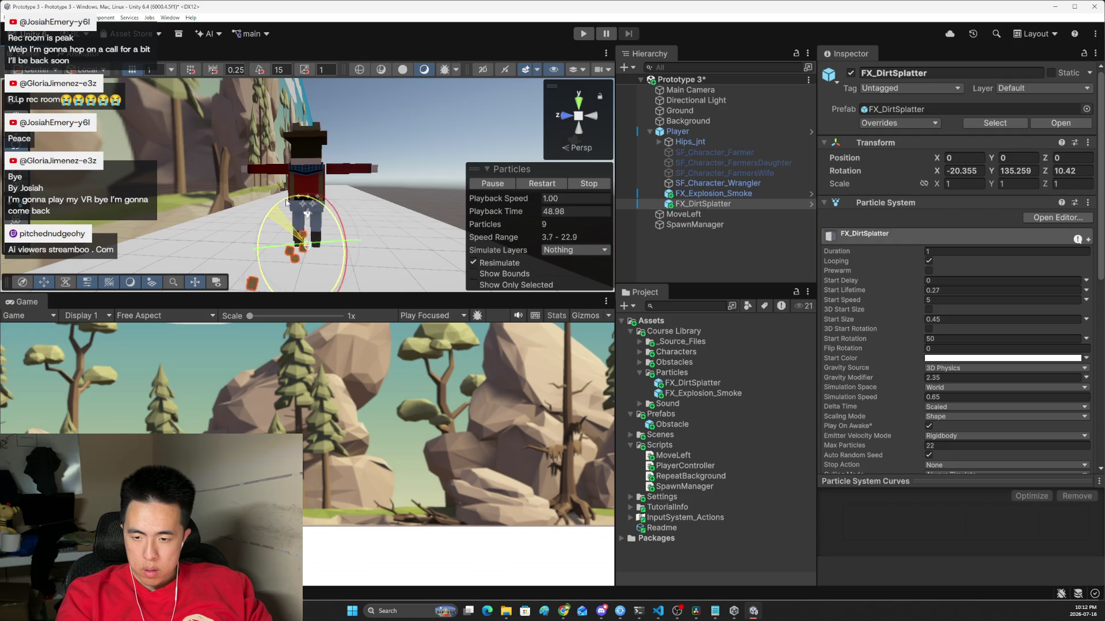
mouse_move(368, 244)
mouse_down()
mouse_move(382, 247)
mouse_move(307, 240)
mouse_up()
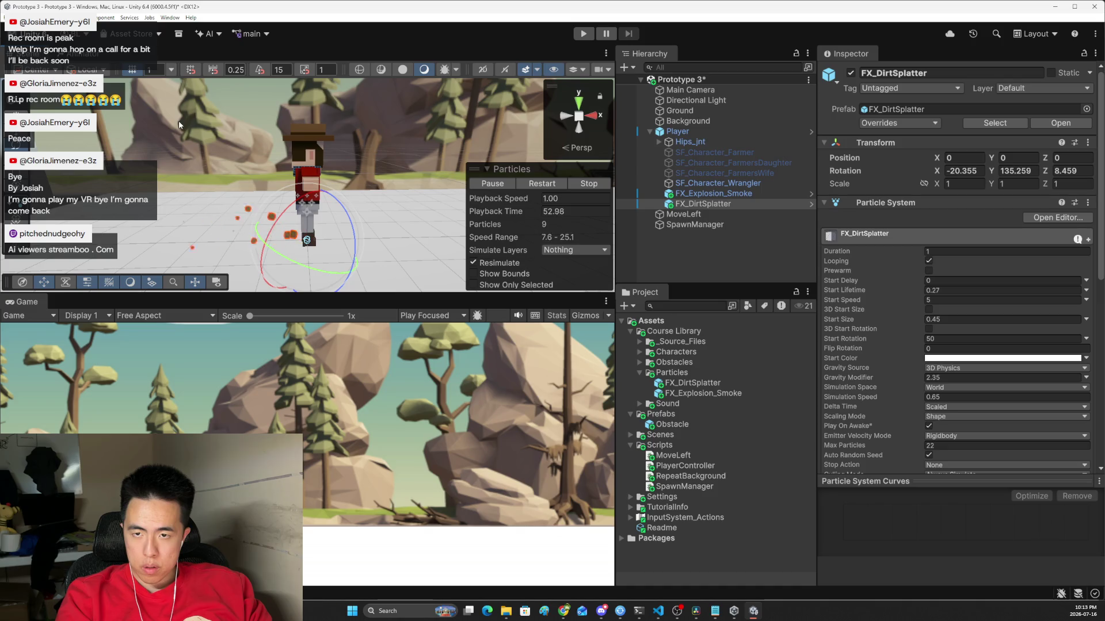
key(x)
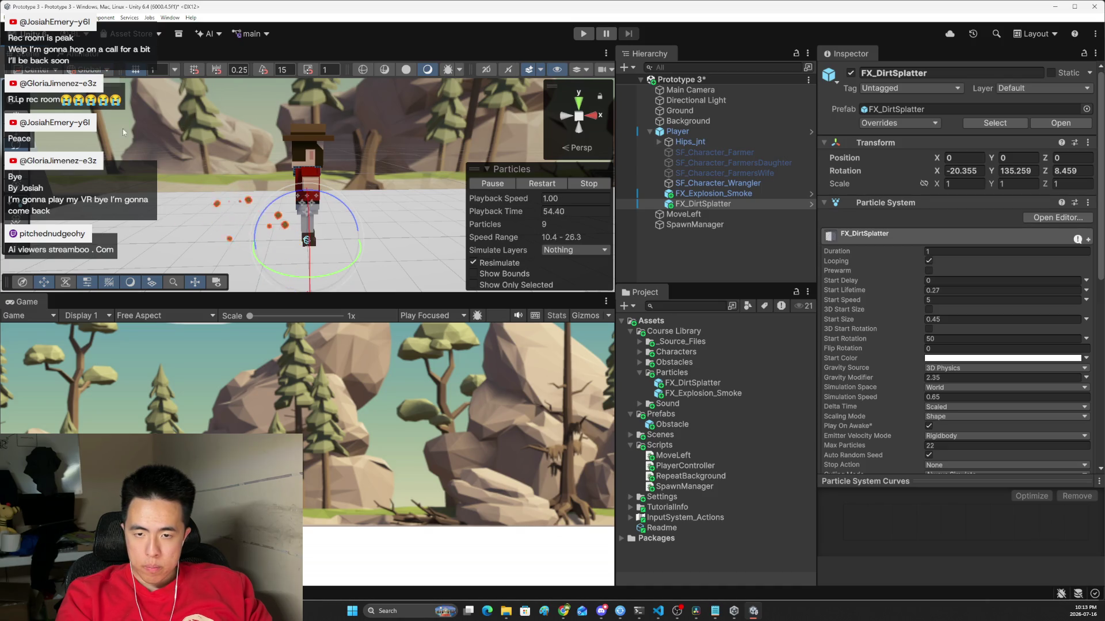
drag(348, 214, 331, 190)
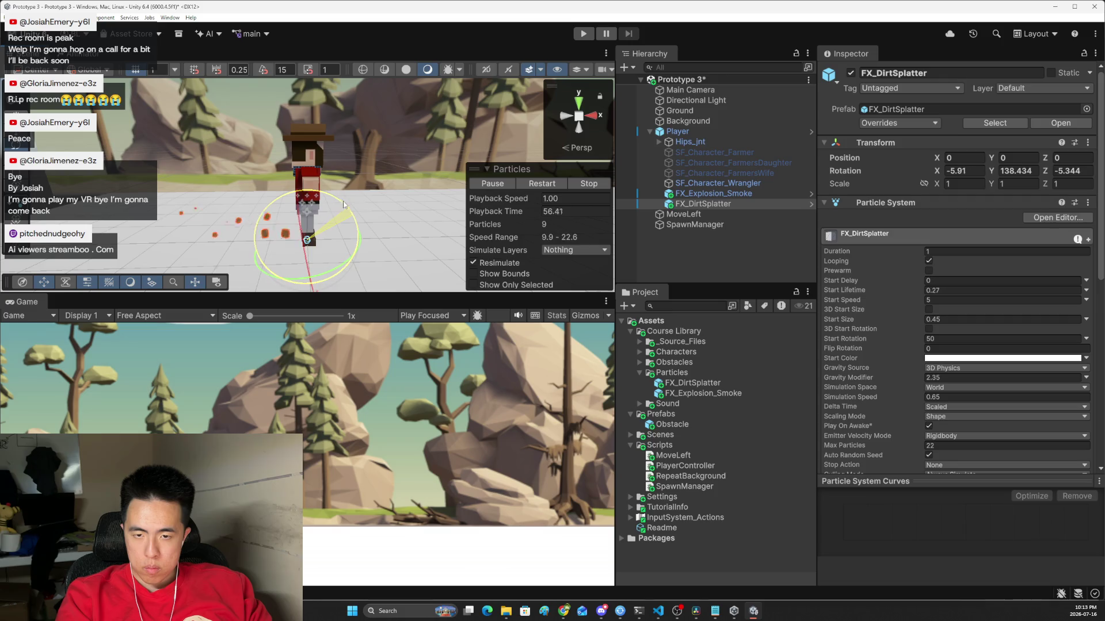
click(566, 115)
mouse_move(307, 236)
mouse_down()
mouse_move(308, 216)
mouse_move(298, 227)
mouse_move(356, 248)
mouse_up()
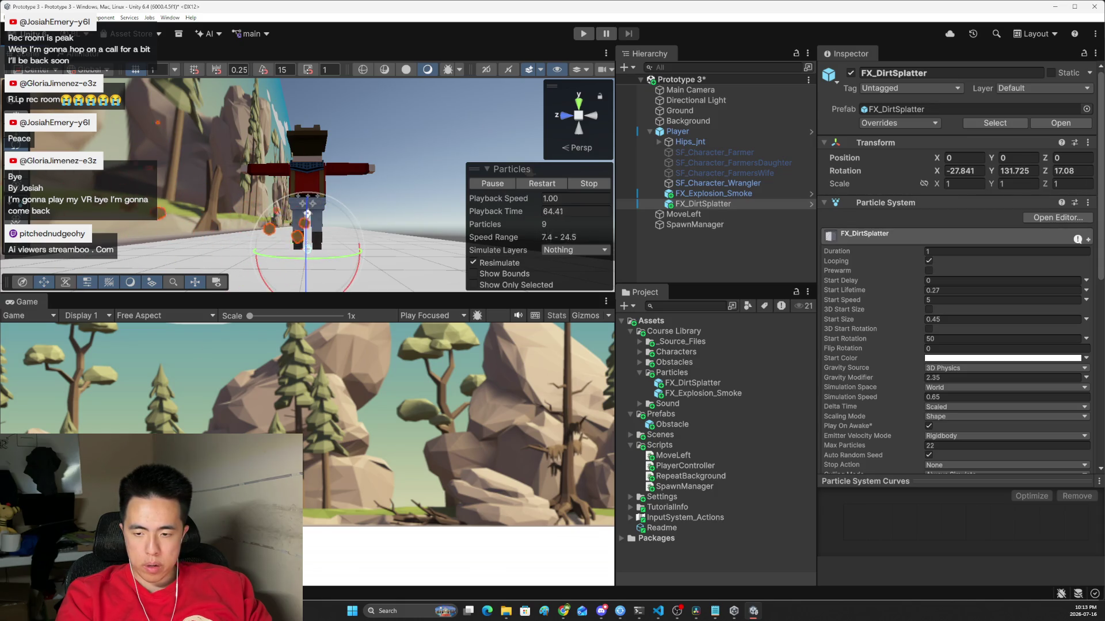
mouse_move(363, 210)
mouse_down()
mouse_move(306, 248)
mouse_move(340, 251)
mouse_up()
Step: Lower FX_DirtSplatter to the player's feet at position 4.93, 0.04, -0.47
key(w)
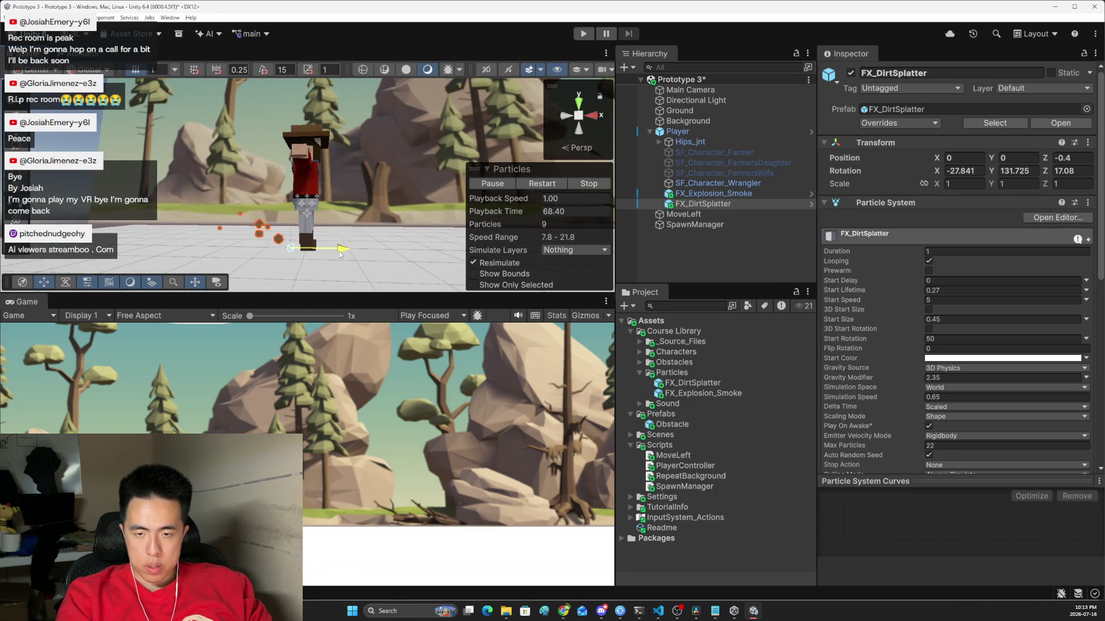
drag(286, 221, 287, 207)
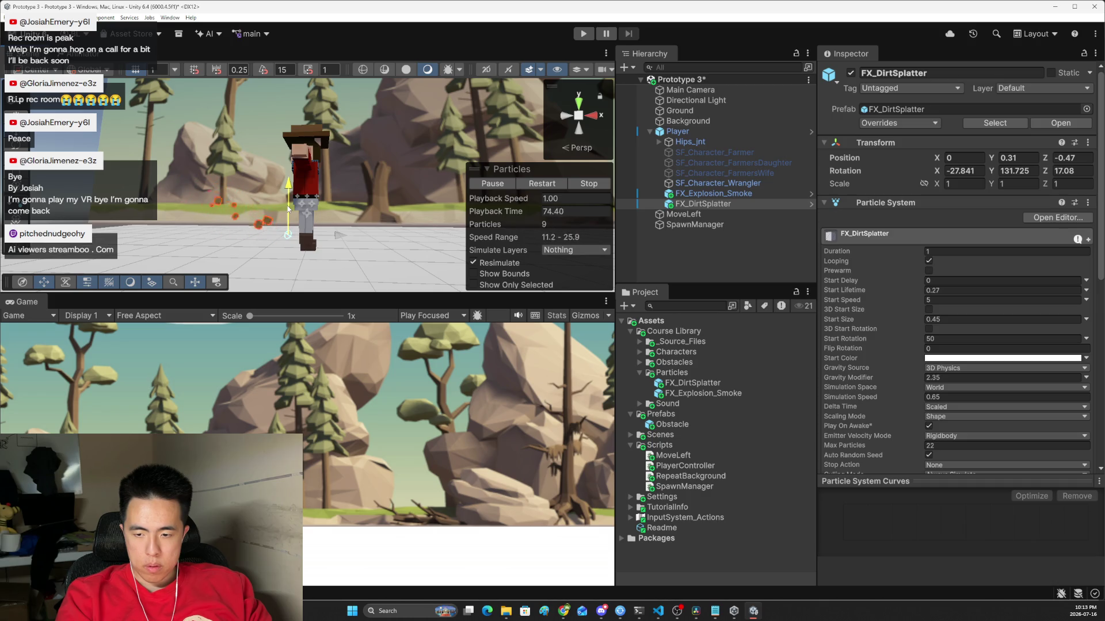
mouse_move(288, 224)
mouse_down()
mouse_move(300, 242)
mouse_move(309, 216)
mouse_up()
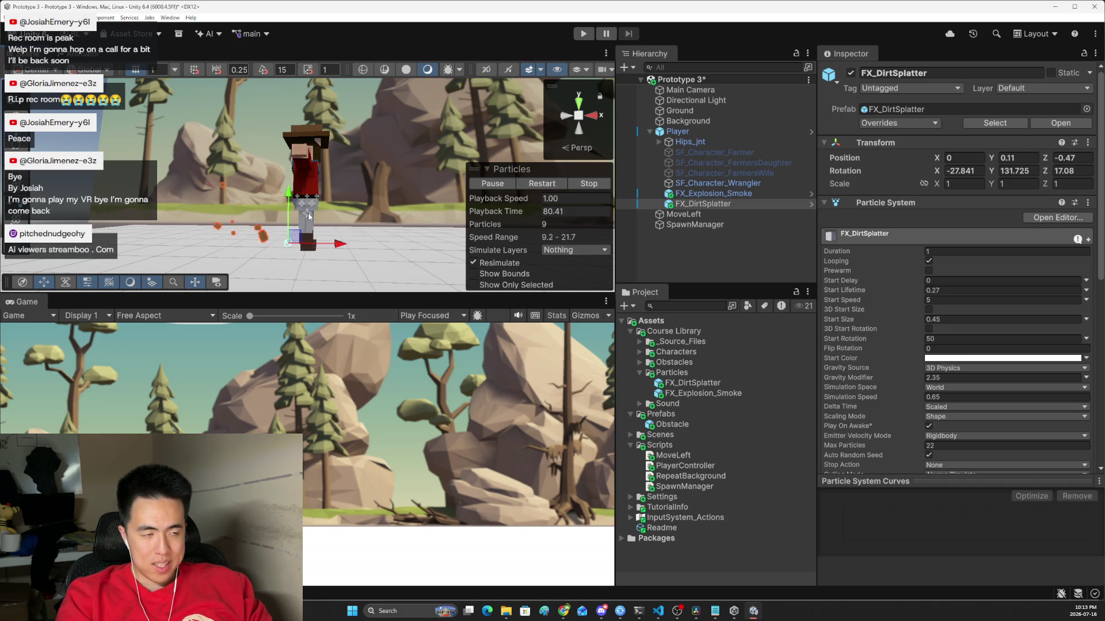
drag(289, 196, 289, 196)
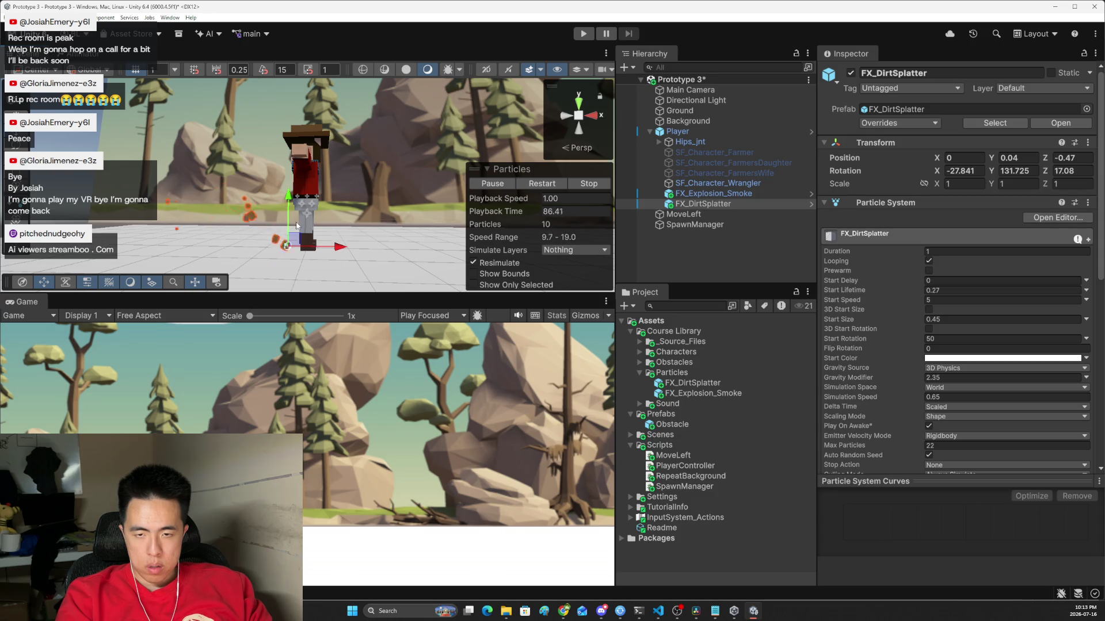
mouse_move(293, 270)
mouse_down()
mouse_move(384, 296)
mouse_move(314, 250)
mouse_move(356, 259)
mouse_move(342, 239)
mouse_up()
key(e)
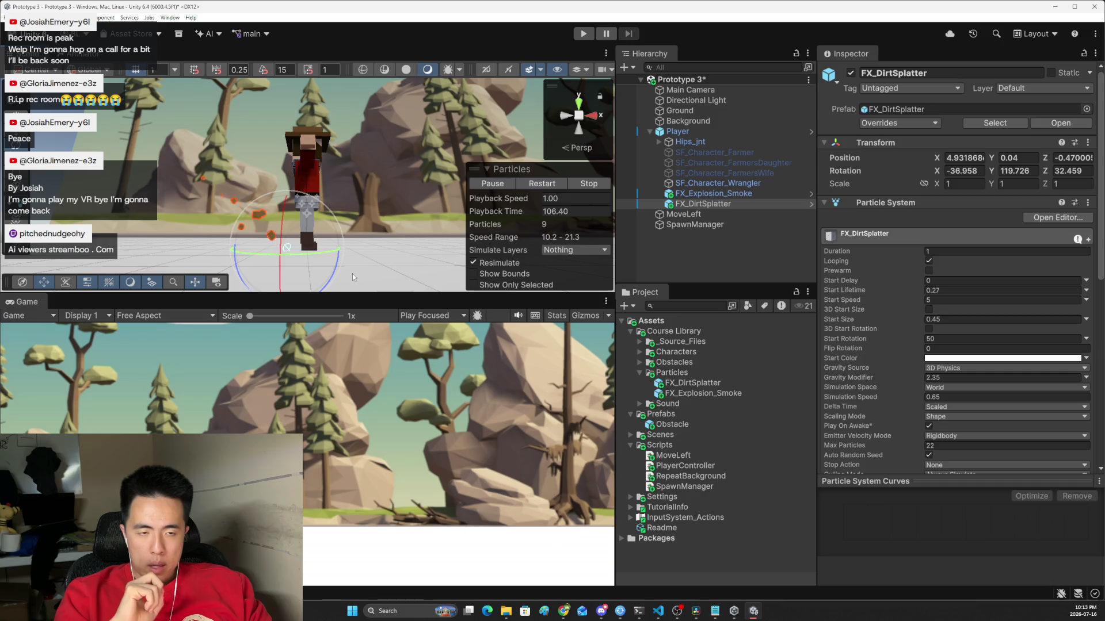
Step: Declare a public ParticleSystem dirtParticles field below the explosion field in PlayerController
mouse_move(666, 616)
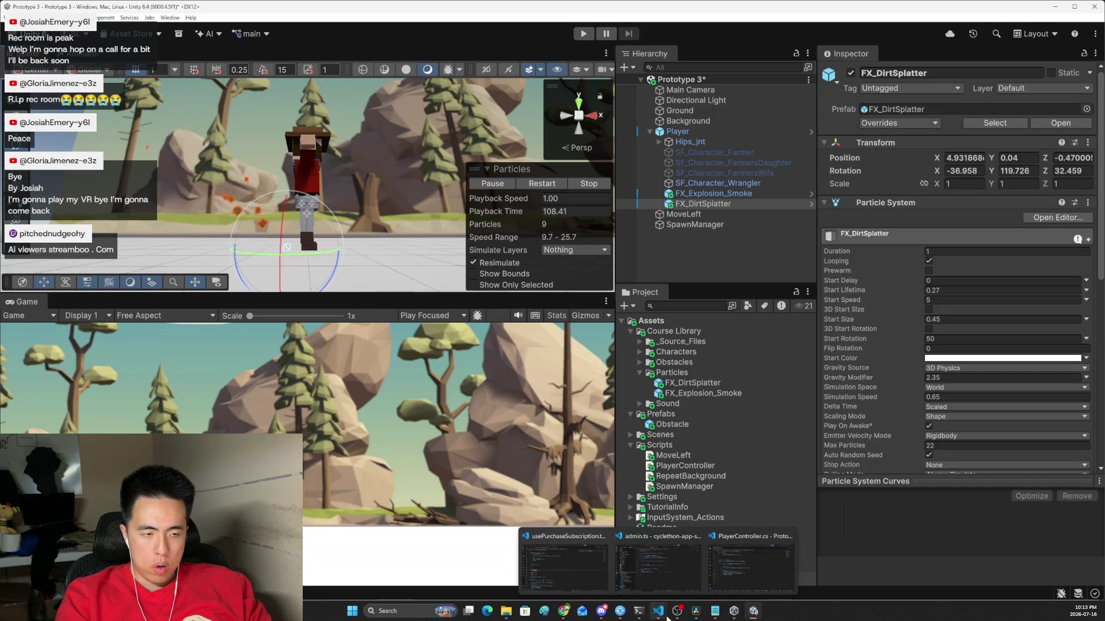
click(683, 580)
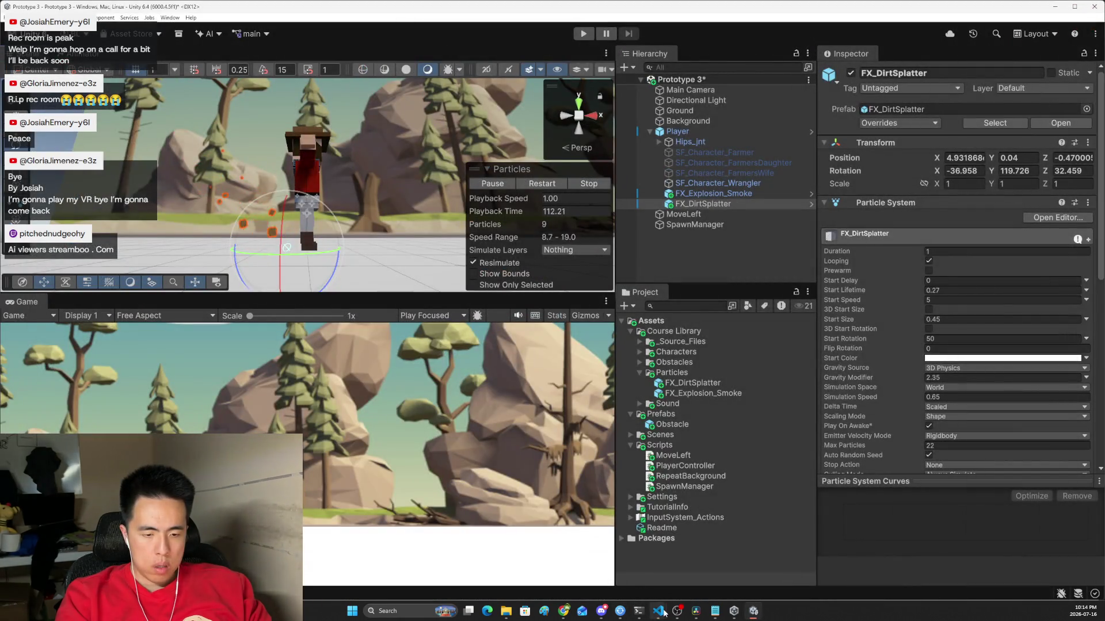
mouse_move(662, 612)
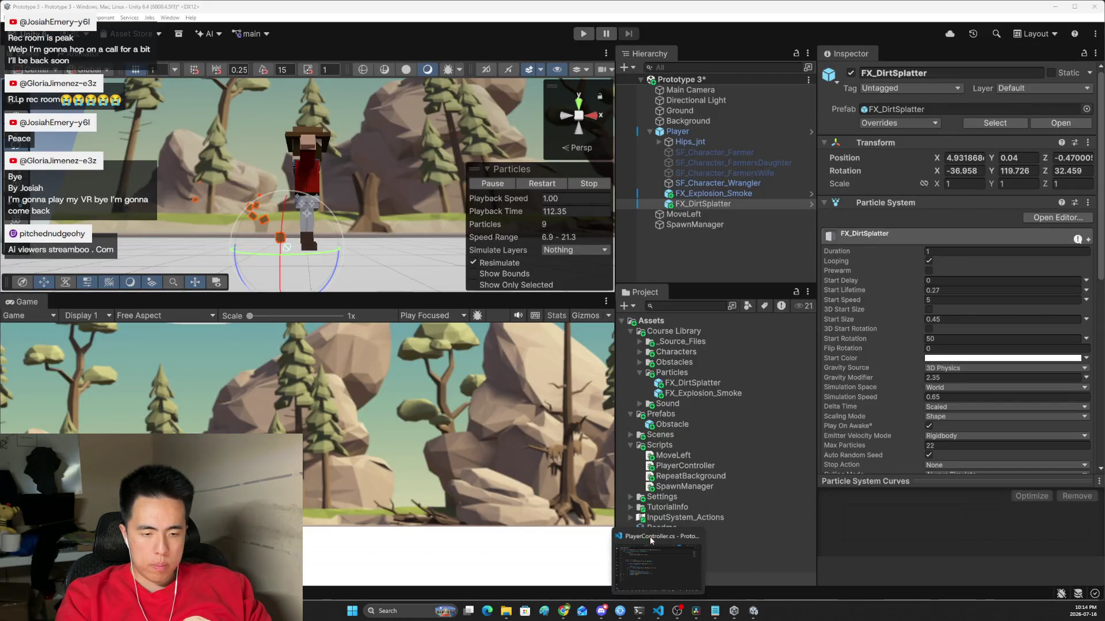
click(652, 541)
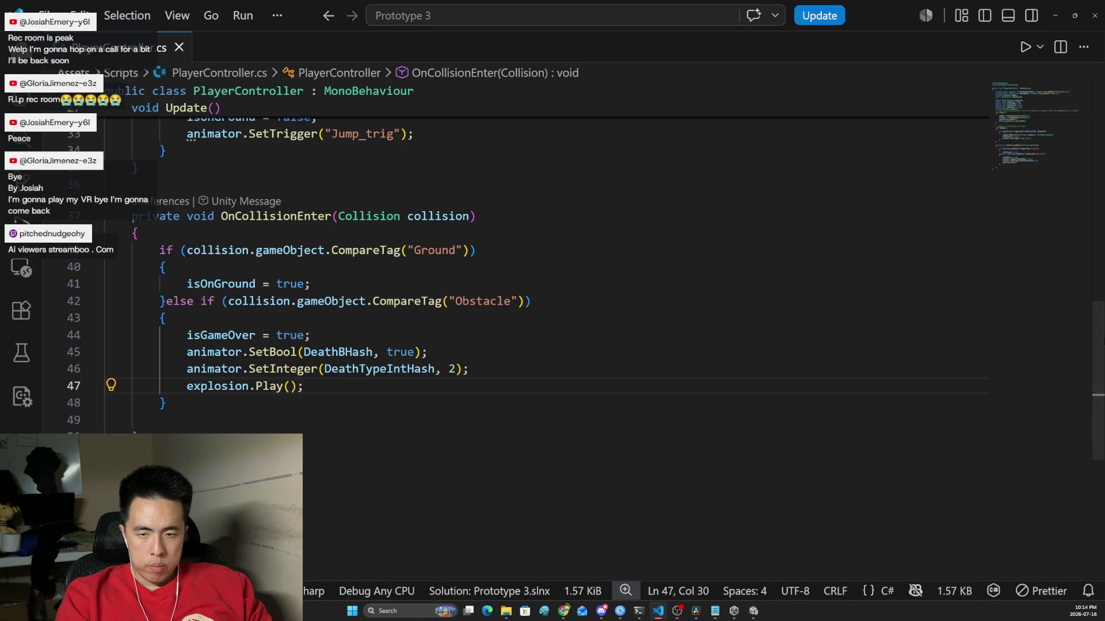
scroll(1101, 315, up, 2)
scroll(1101, 315, up, 7)
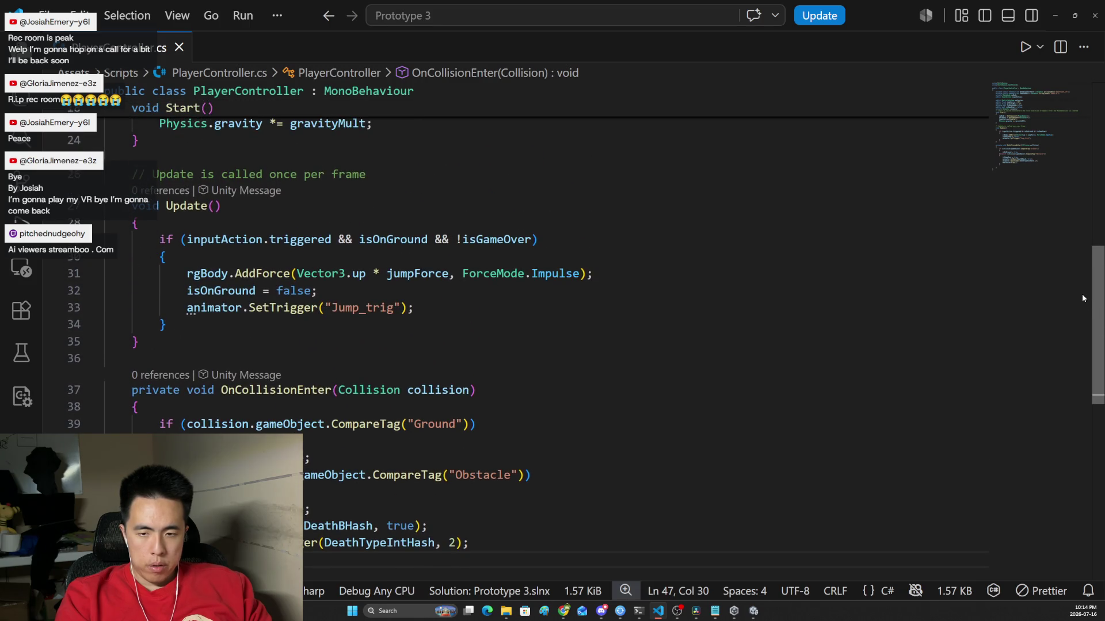
scroll(399, 293, up, 2)
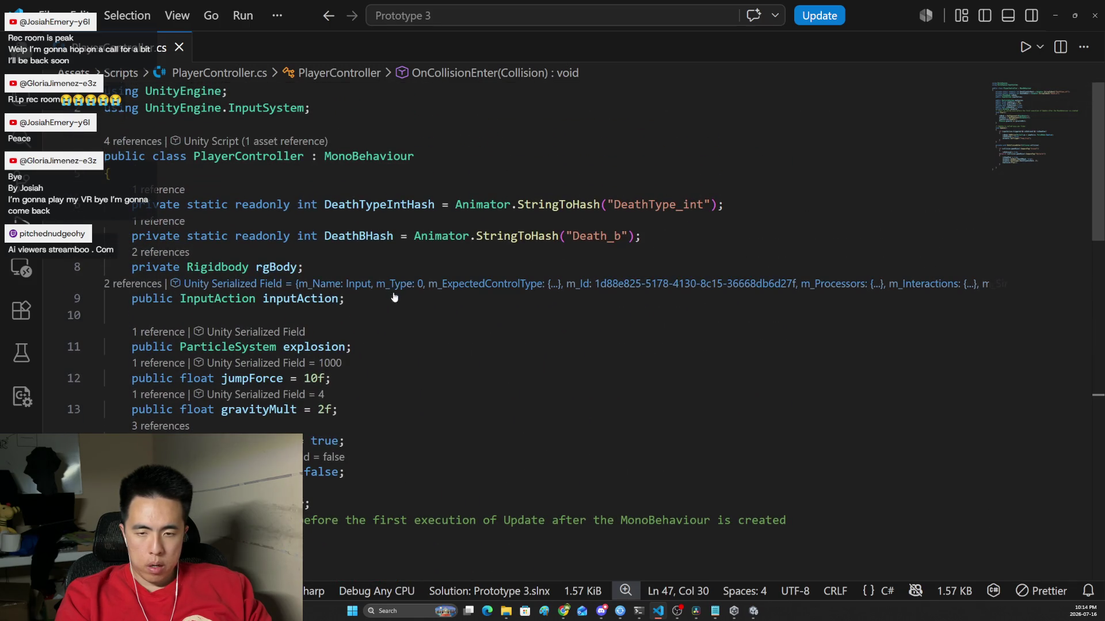
click(360, 343)
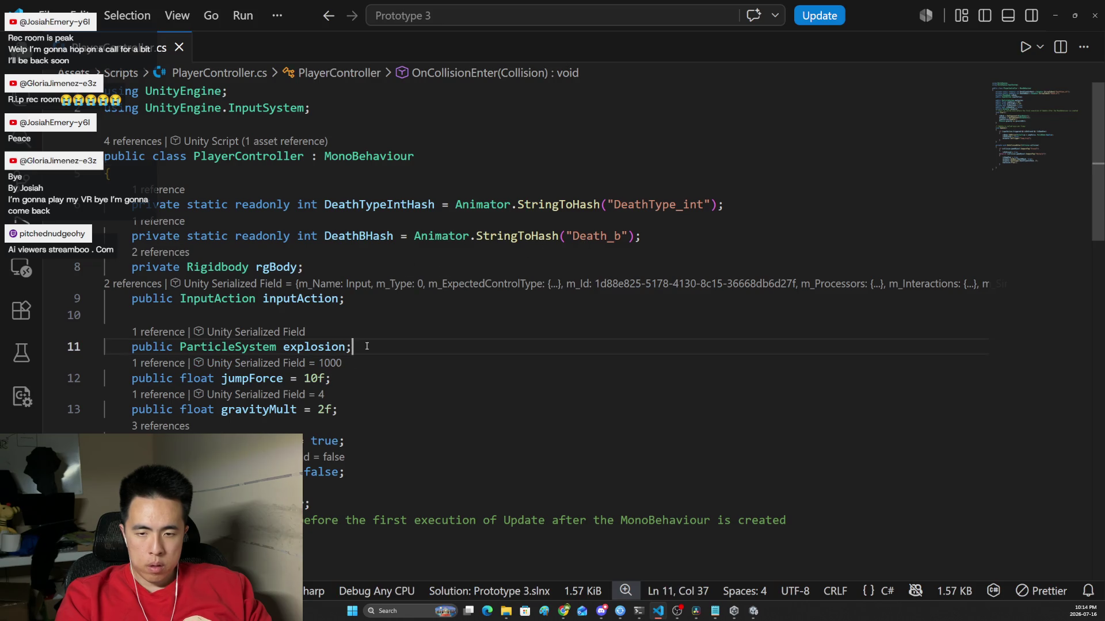
key(Return)
text(public )
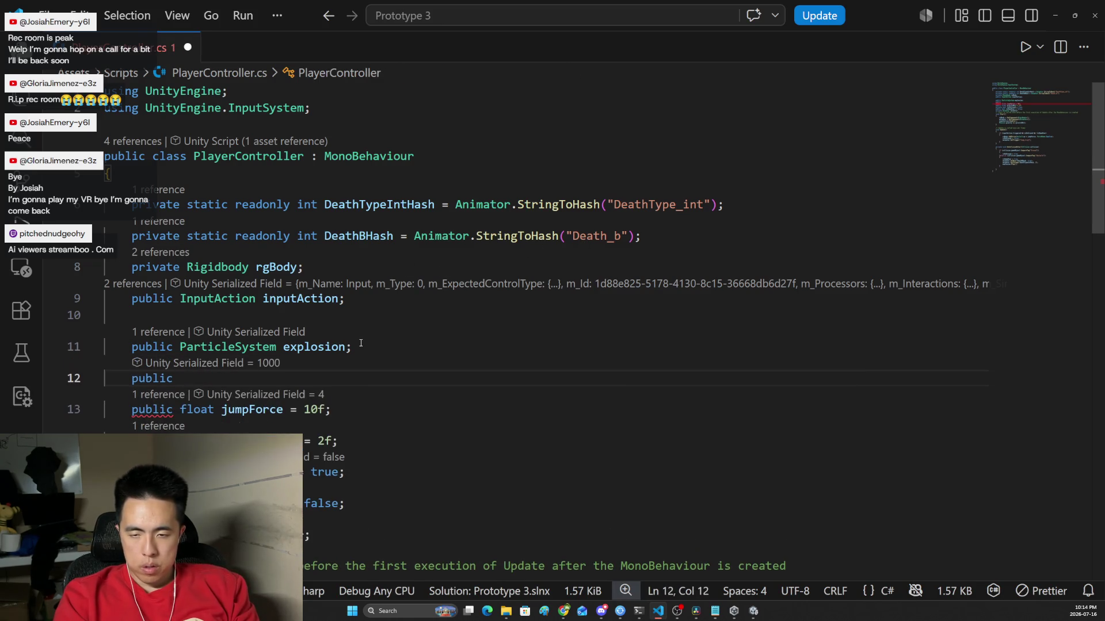
text(Partic)
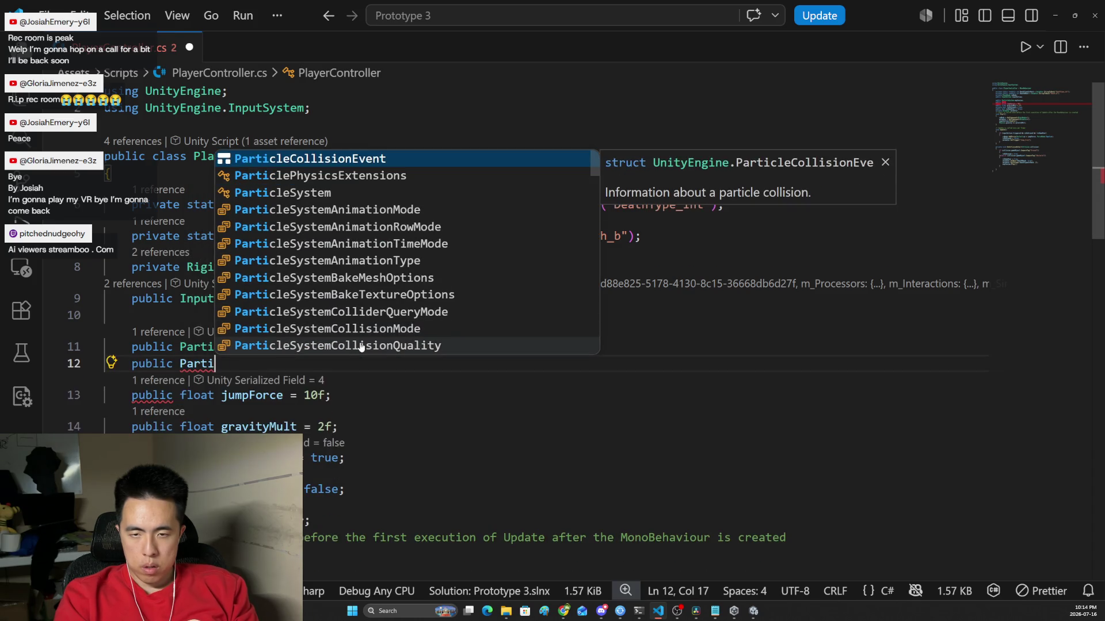
text(leSys)
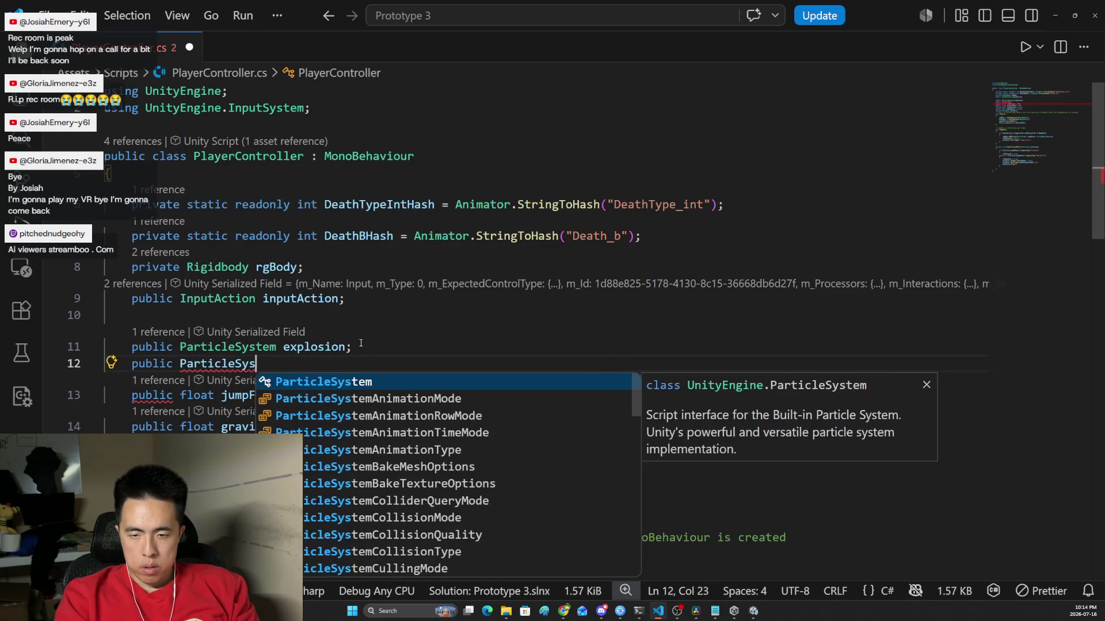
text(tem d)
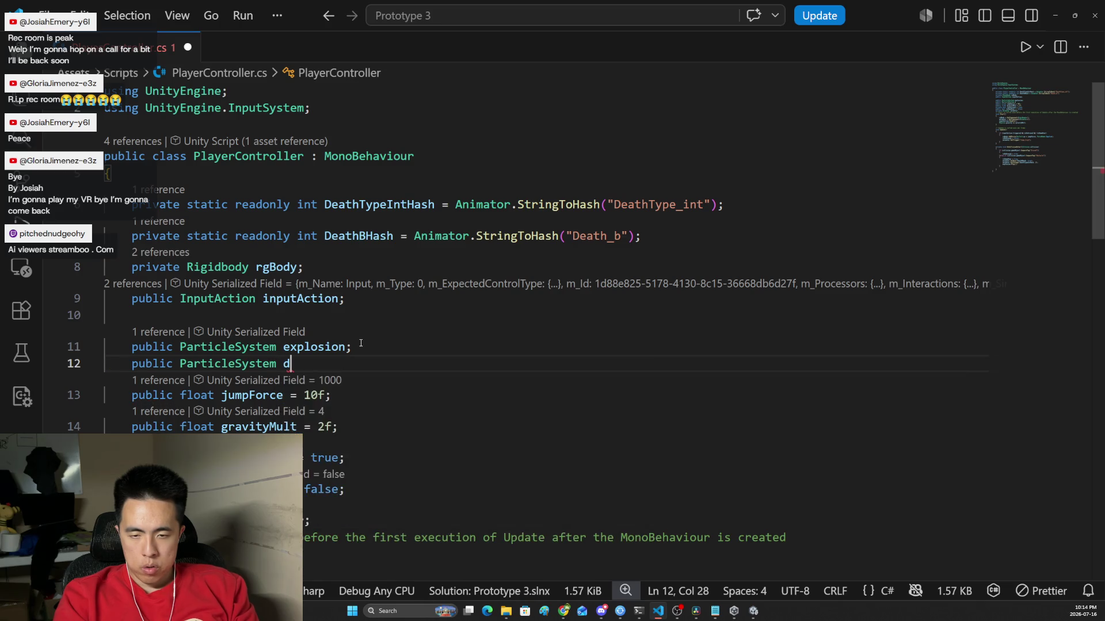
text(irtParticles;)
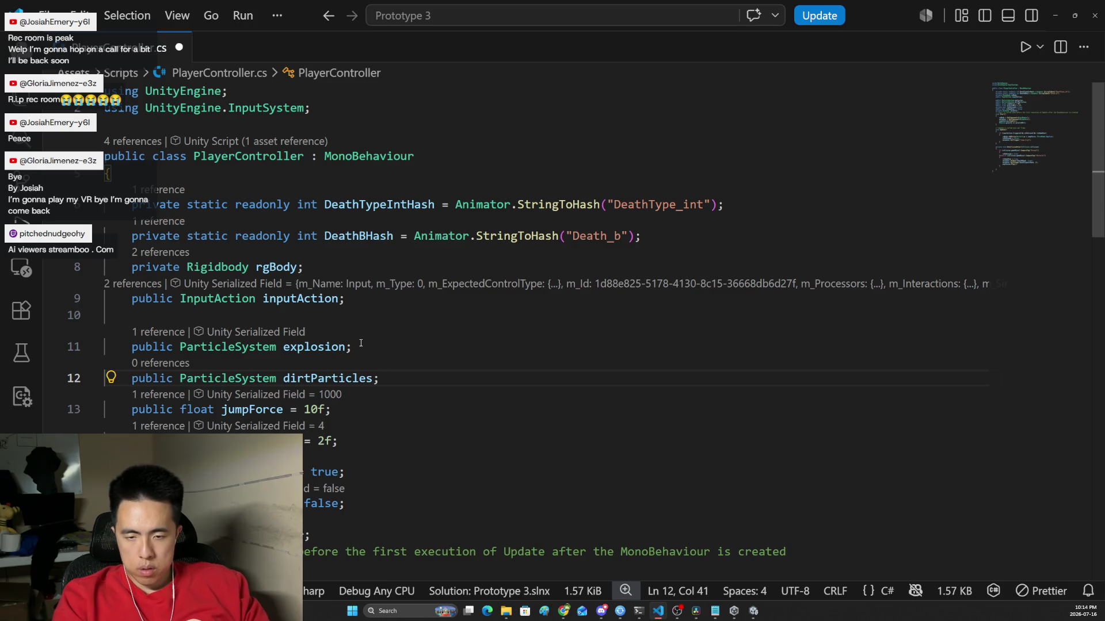
Step: Add dirtParticles.Stop(); after the jump trigger in Update
scroll(1065, 243, down, 5)
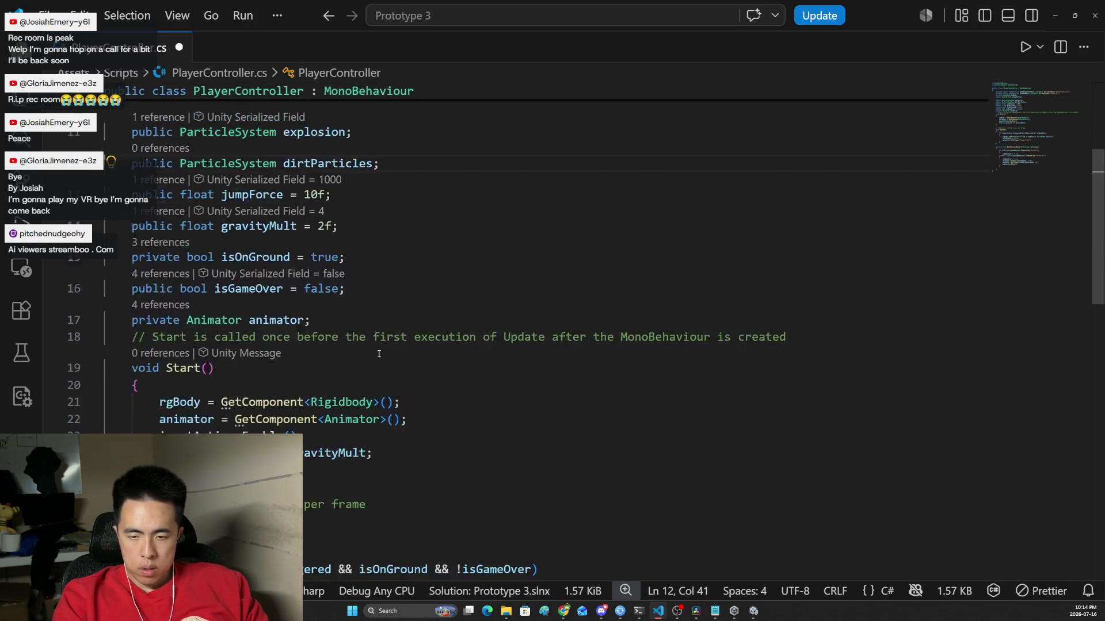
scroll(1065, 242, down, 3)
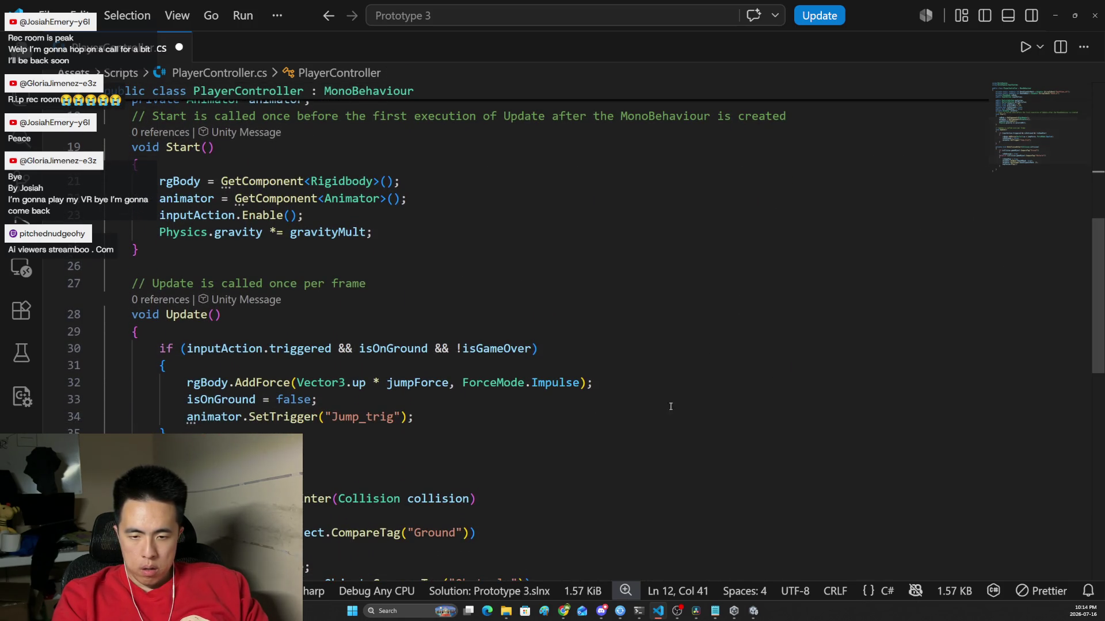
key(Return)
text(dirt)
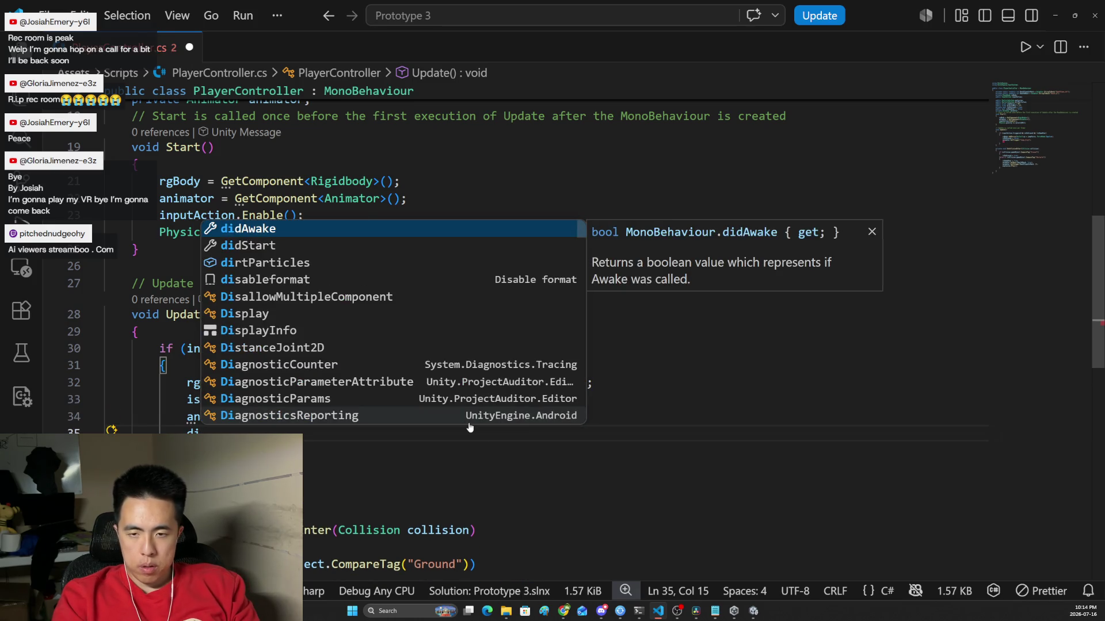
key(Tab)
text(.Sto)
key(Tab)
text(();)
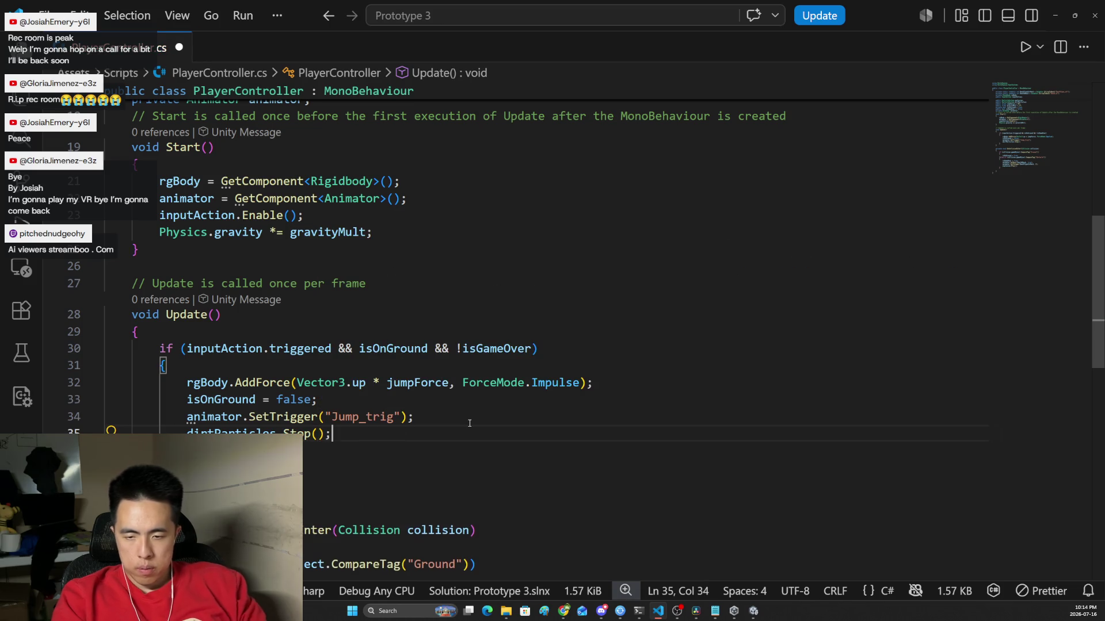
Step: Add dirtParticles.Play(); after isOnGround = true in the Ground collision branch
scroll(1095, 392, down, 6)
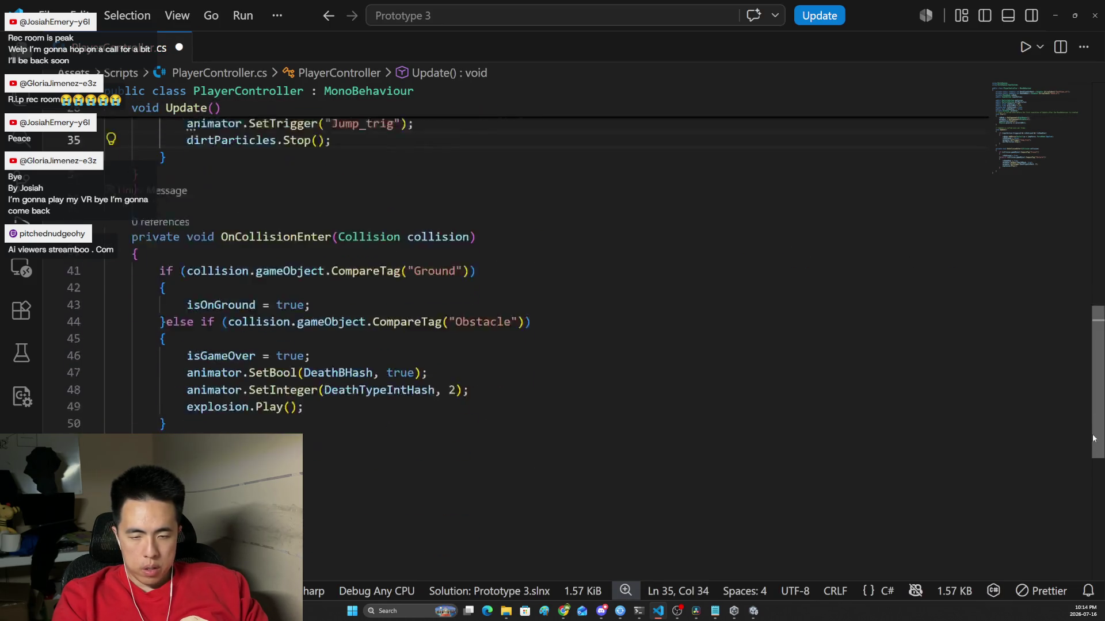
click(380, 346)
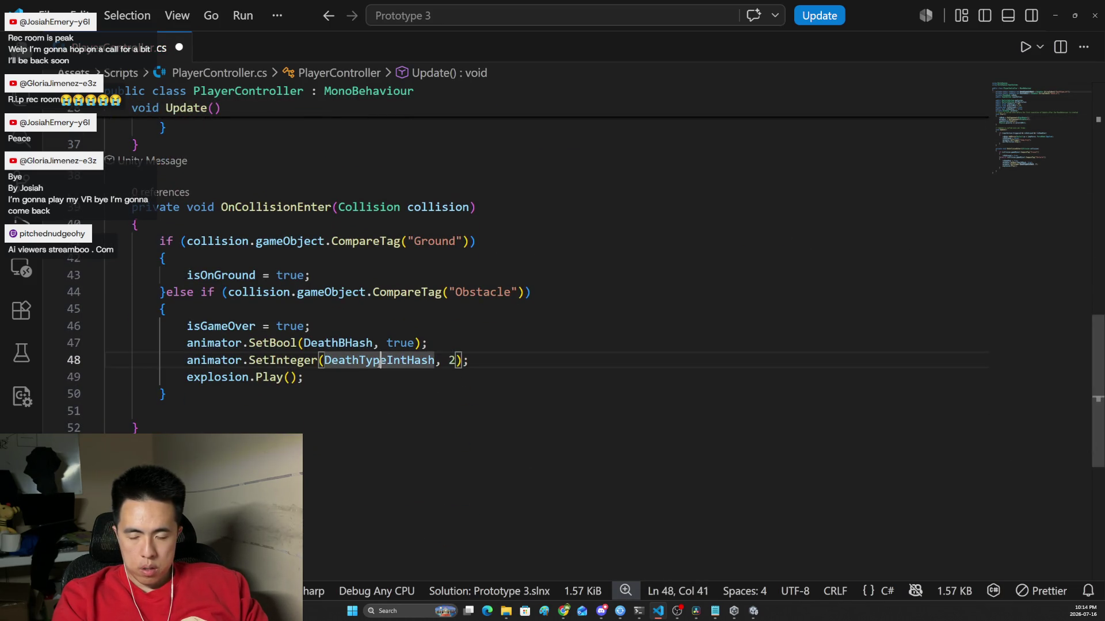
click(421, 253)
key(Return)
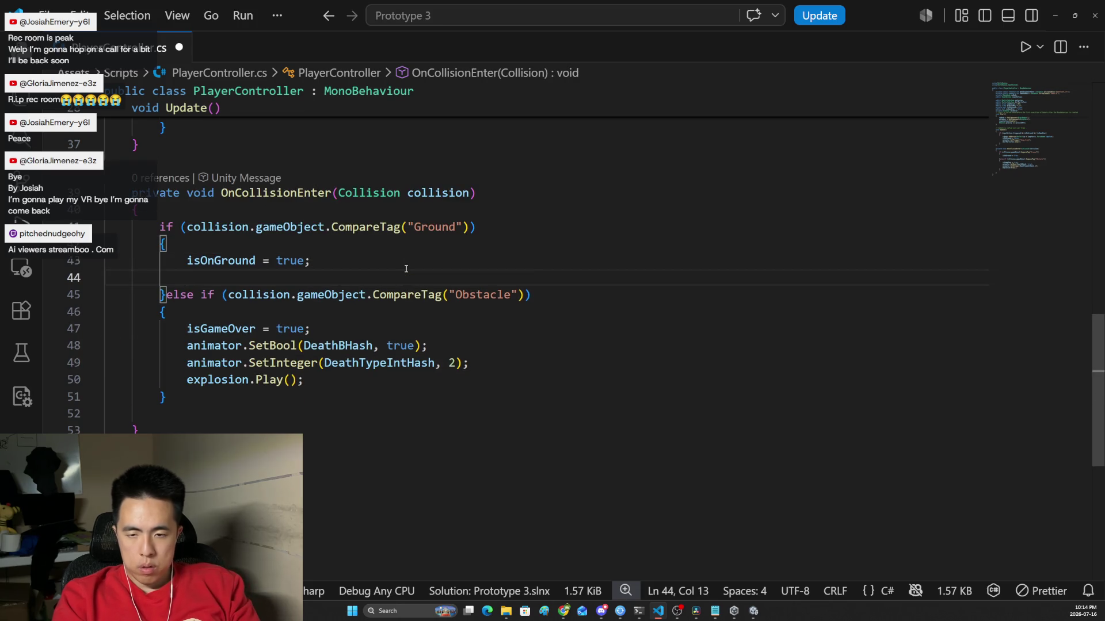
text(dir)
key(Tab)
text(.Play)
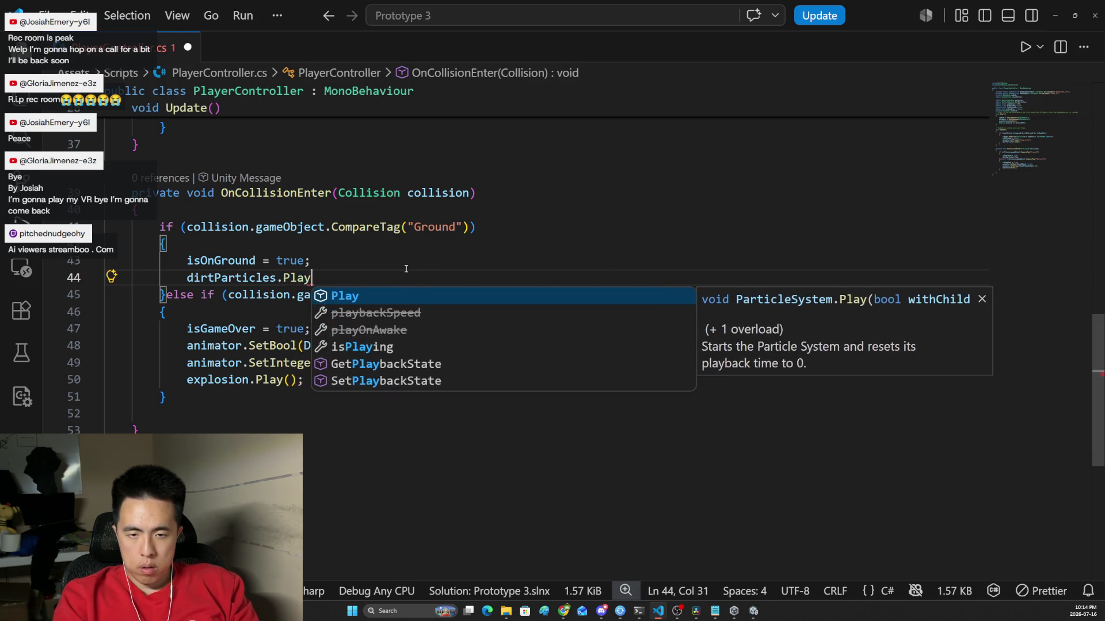
text(();)
Step: Add dirtParticles.Stop(); after explosion.Play() in the Obstacle branch and save the script
click(340, 385)
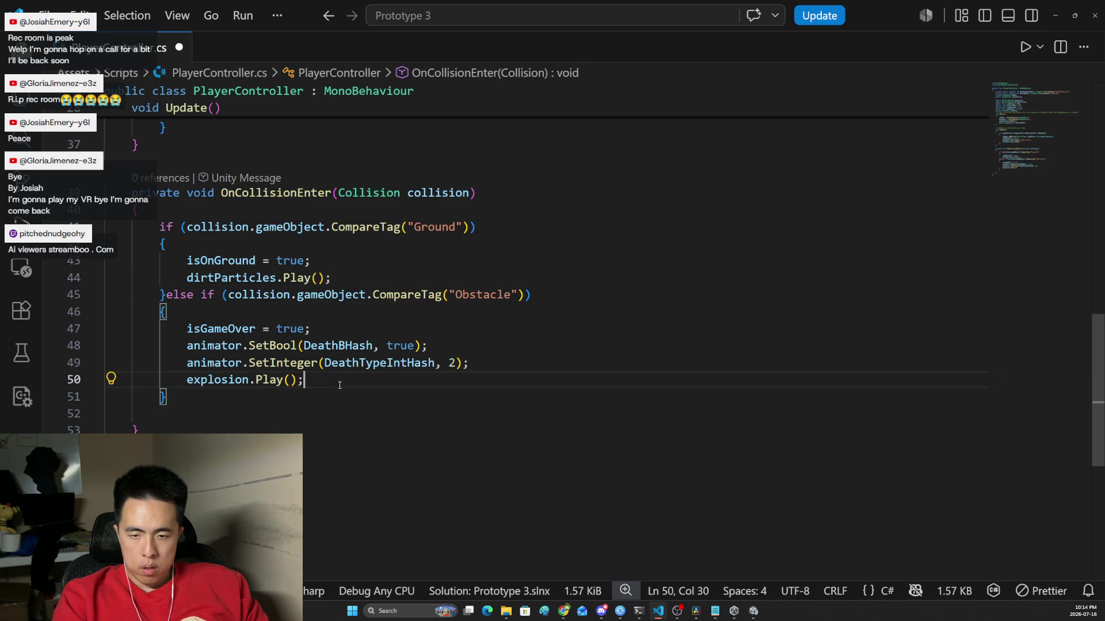
key(Return)
text(dir)
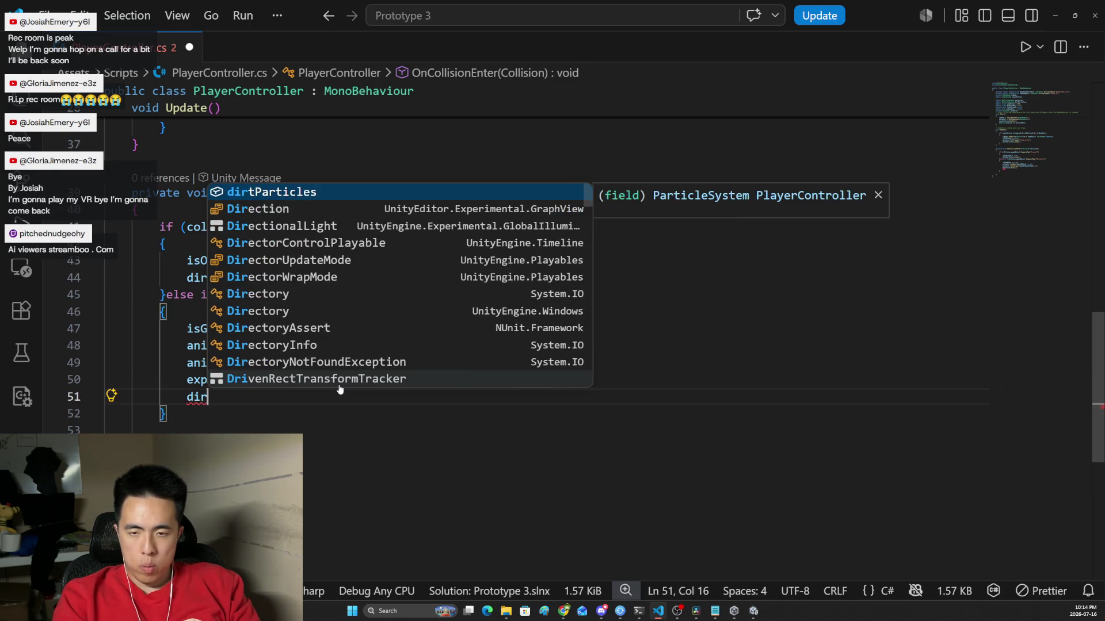
key(Tab)
text(.Stop)
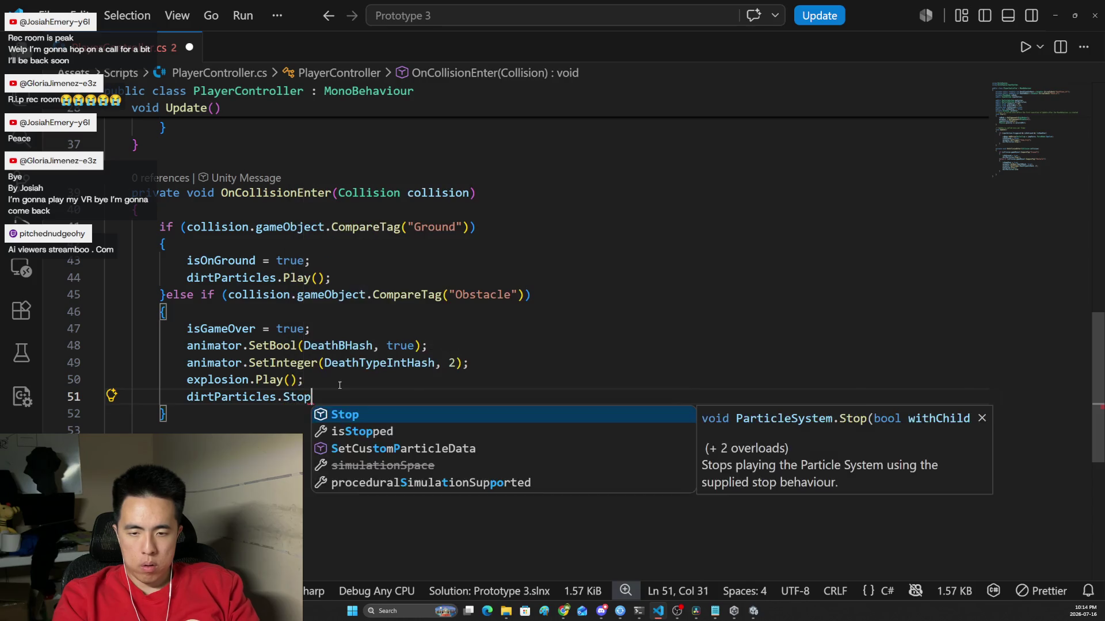
text(();)
key(ctrl+s)
key(alt+Tab)
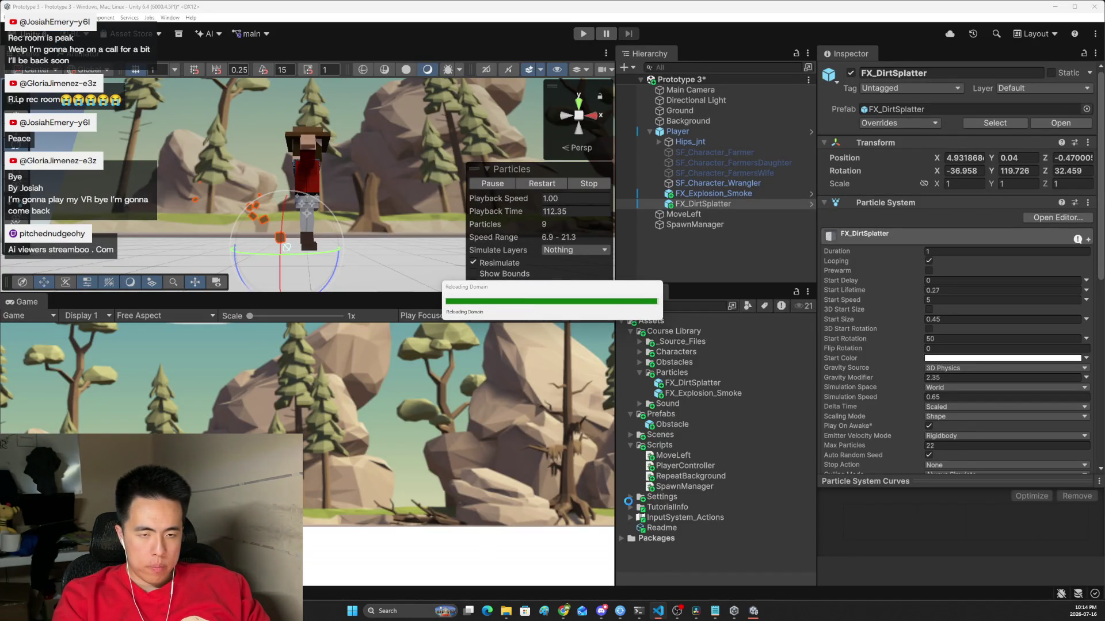
Step: Drag FX_DirtSplatter into the Player Controller's Dirt Particles field, then enter Play mode
click(685, 134)
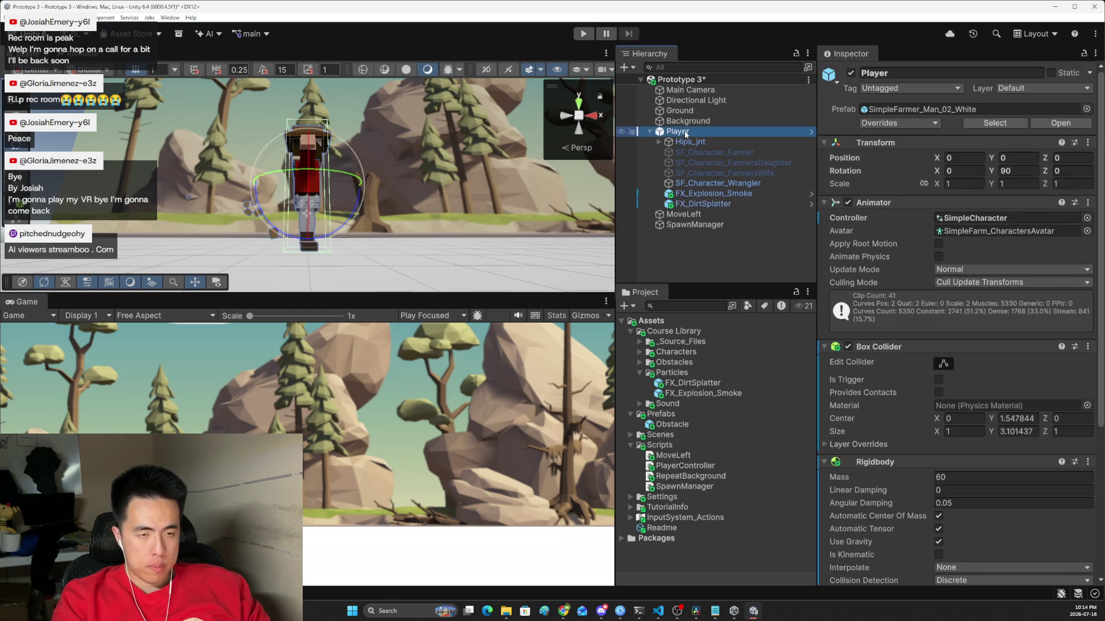
click(680, 202)
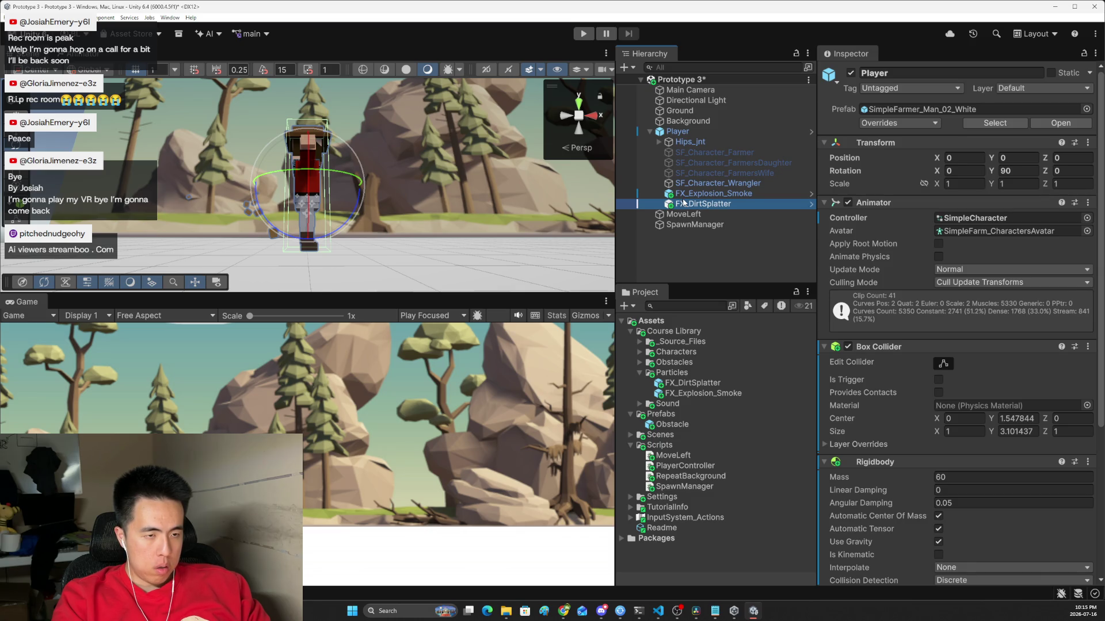
click(688, 132)
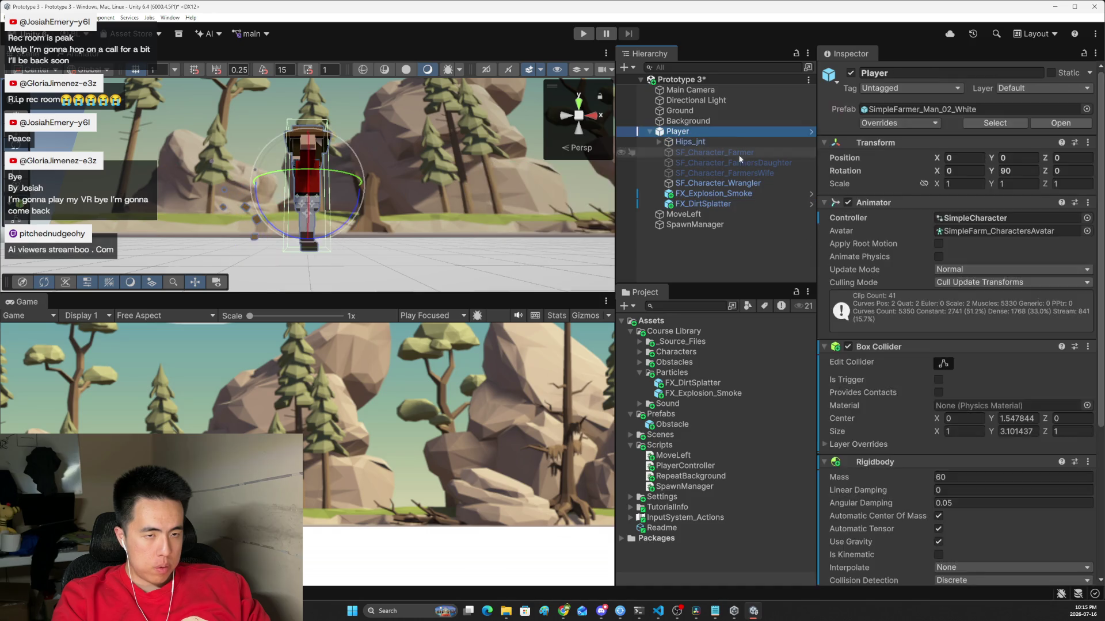
mouse_move(697, 204)
mouse_down()
mouse_move(725, 214)
mouse_move(972, 506)
mouse_move(963, 504)
mouse_up()
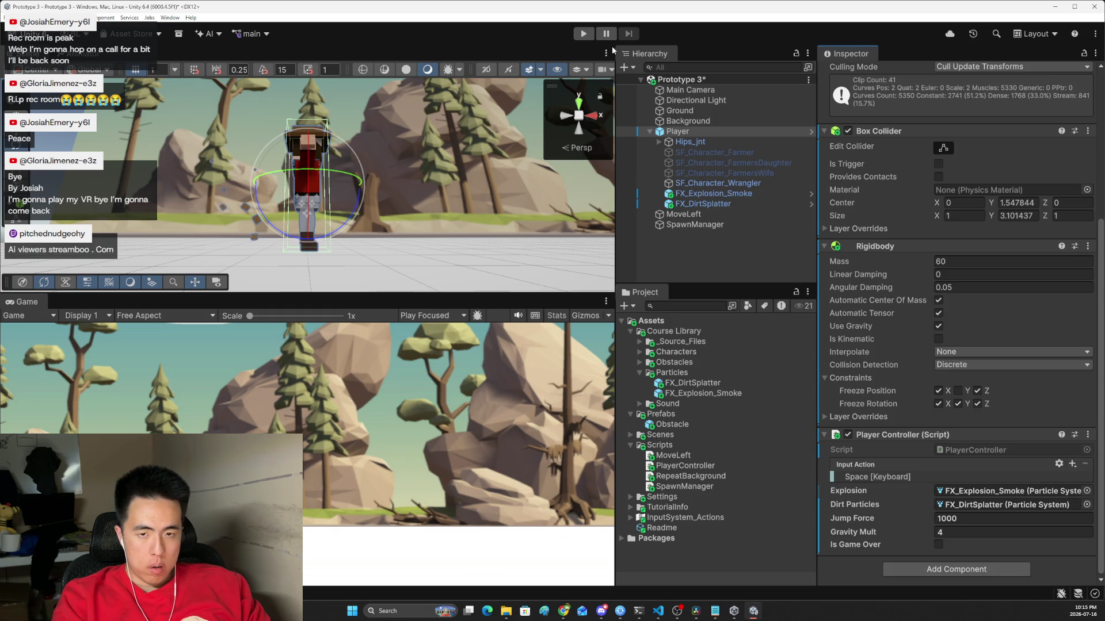
click(583, 33)
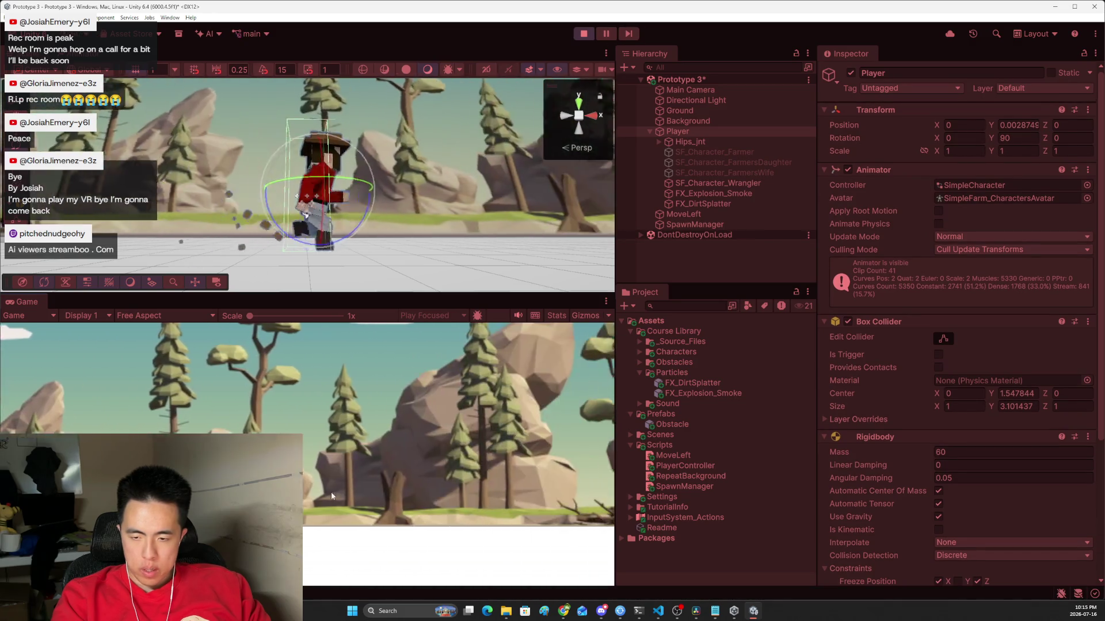
Step: Jump six times with Space until an obstacle knocks the player down, then stop Play mode
key(space)
key(space)
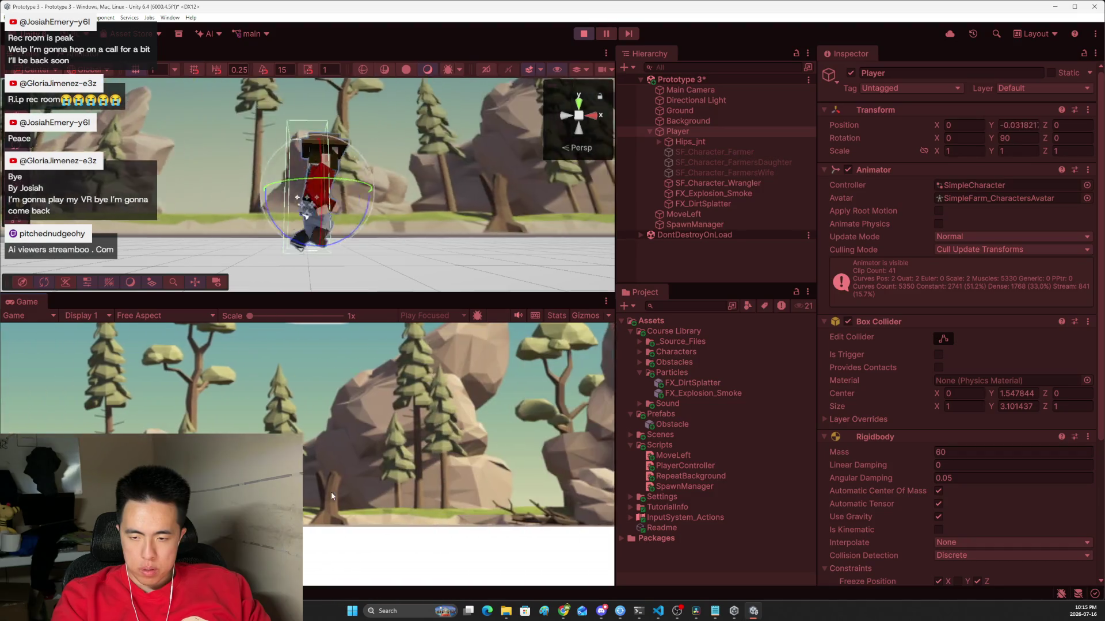
key(space)
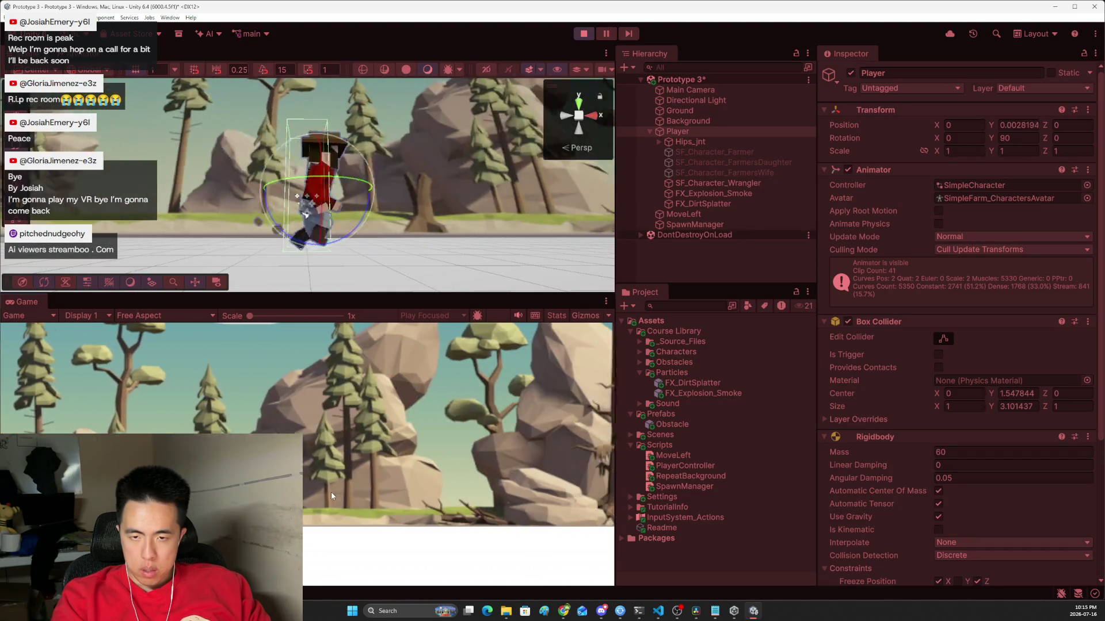
key(space)
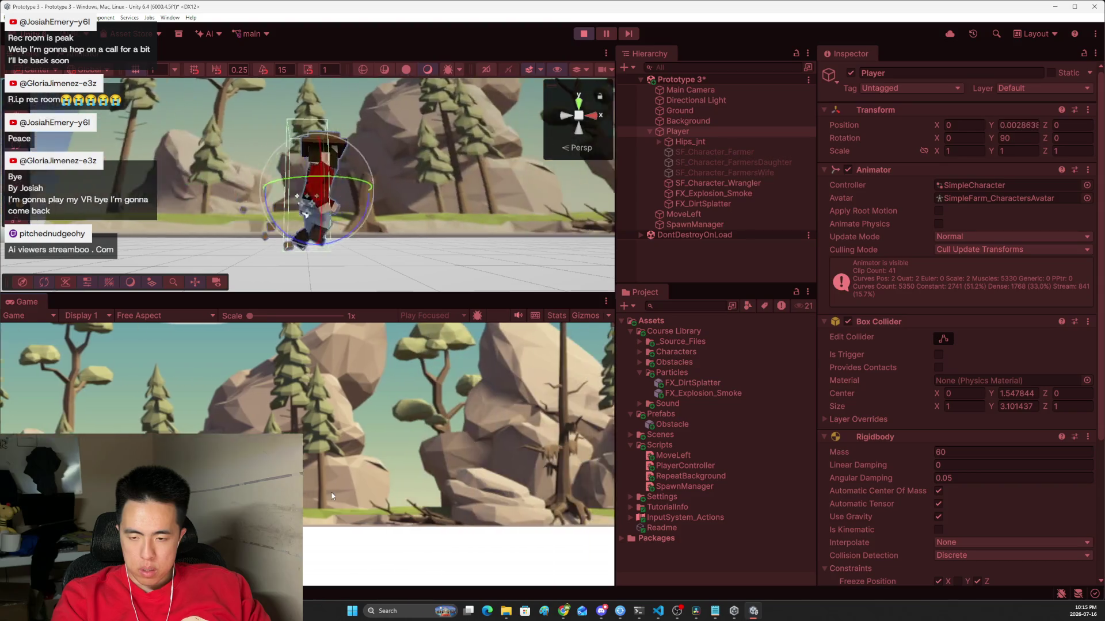
key(space)
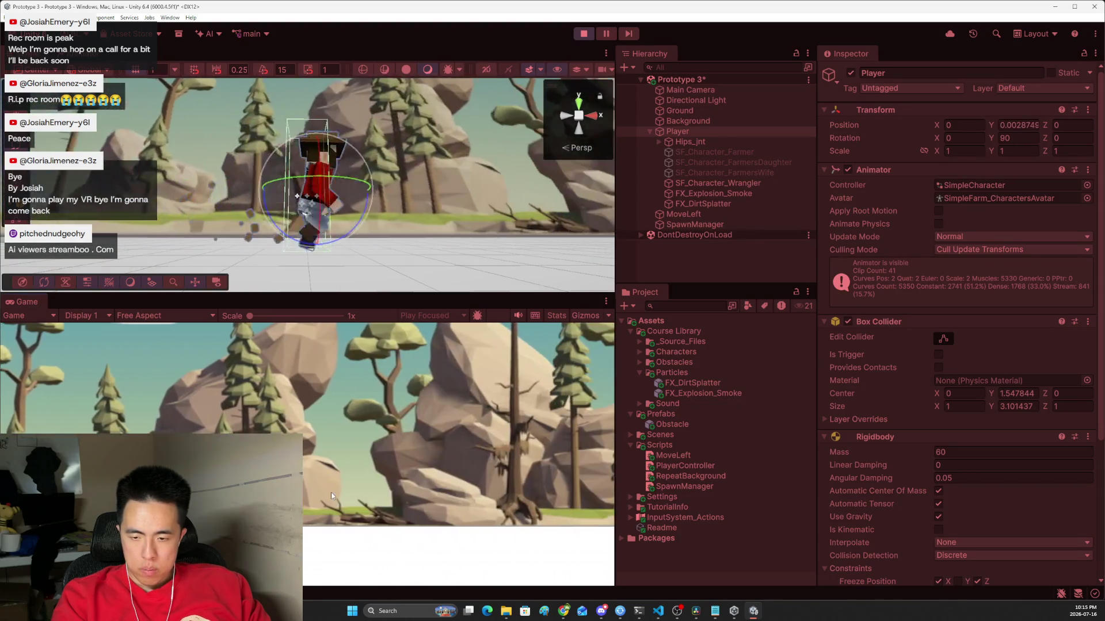
key(space)
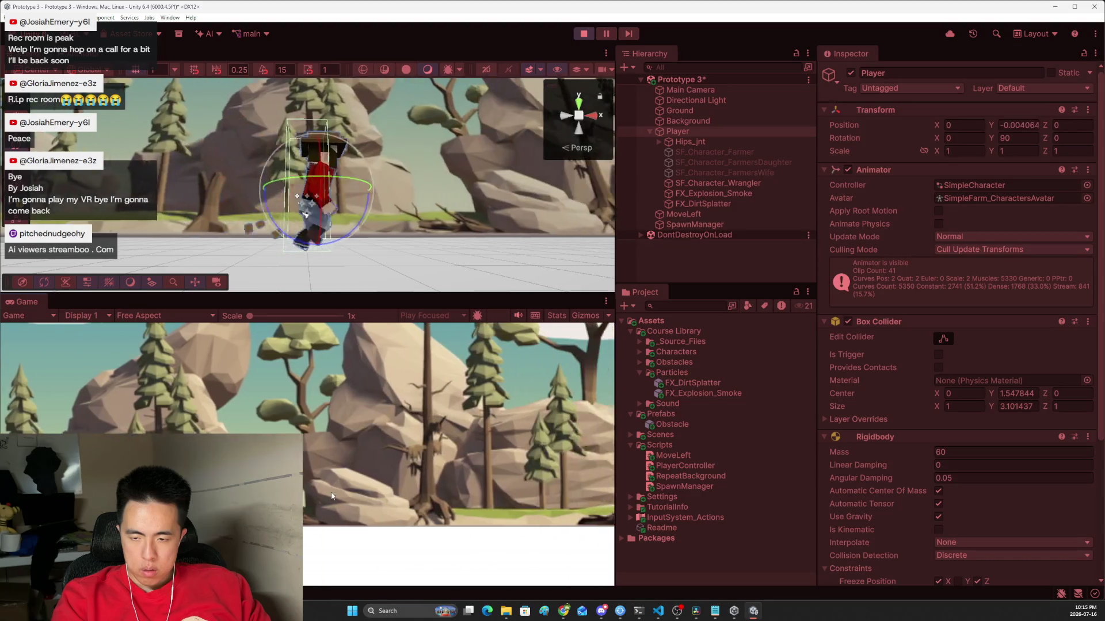
key(space)
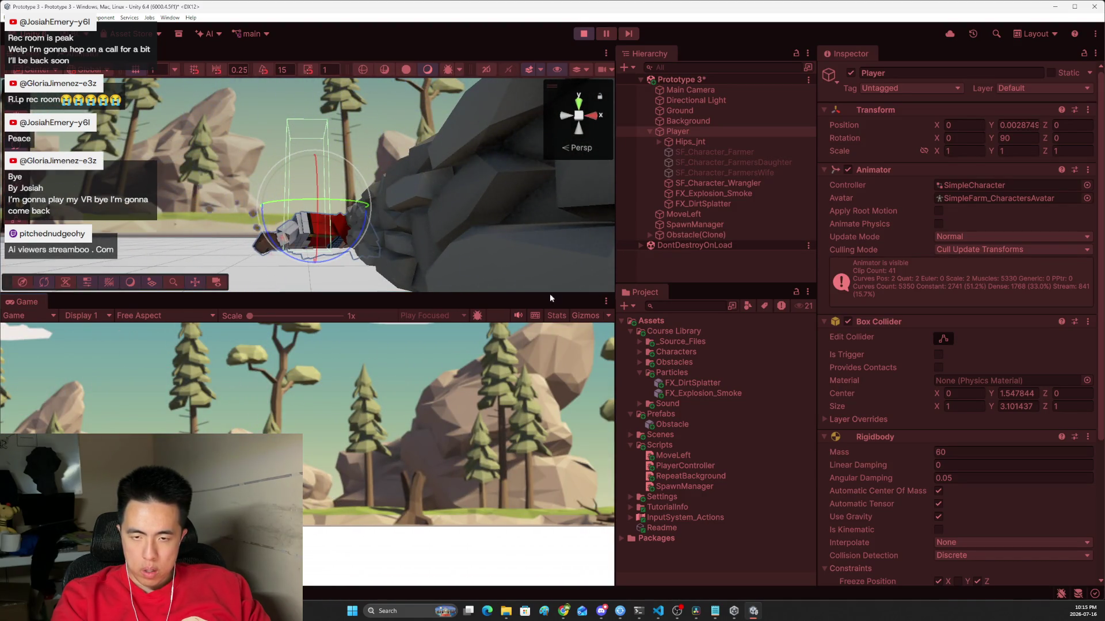
click(583, 34)
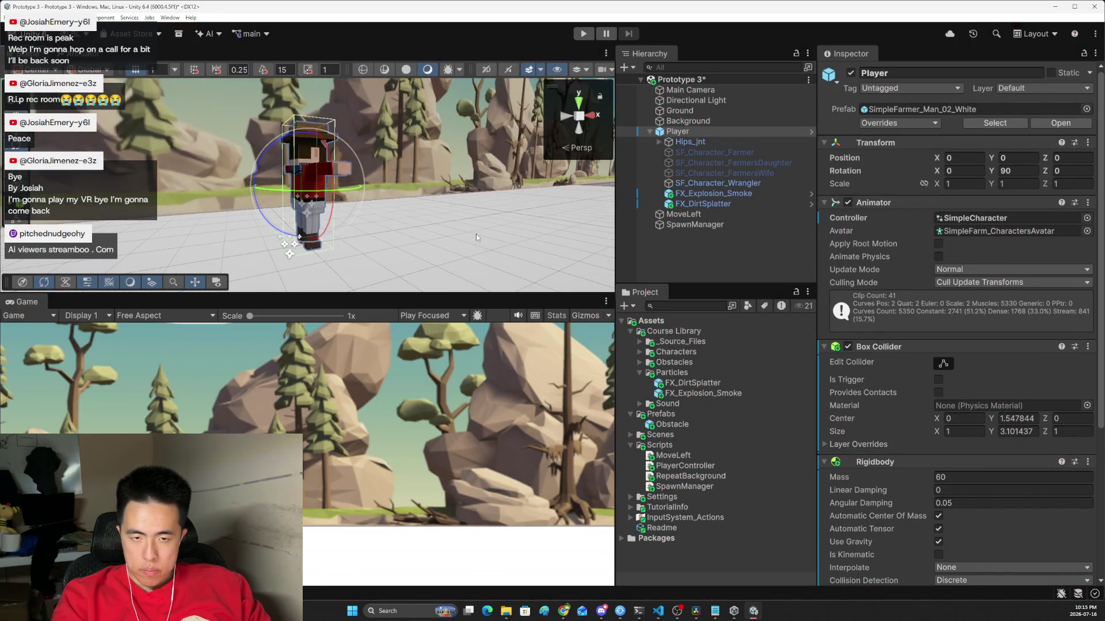
click(475, 234)
scroll(900, 392, down, 3)
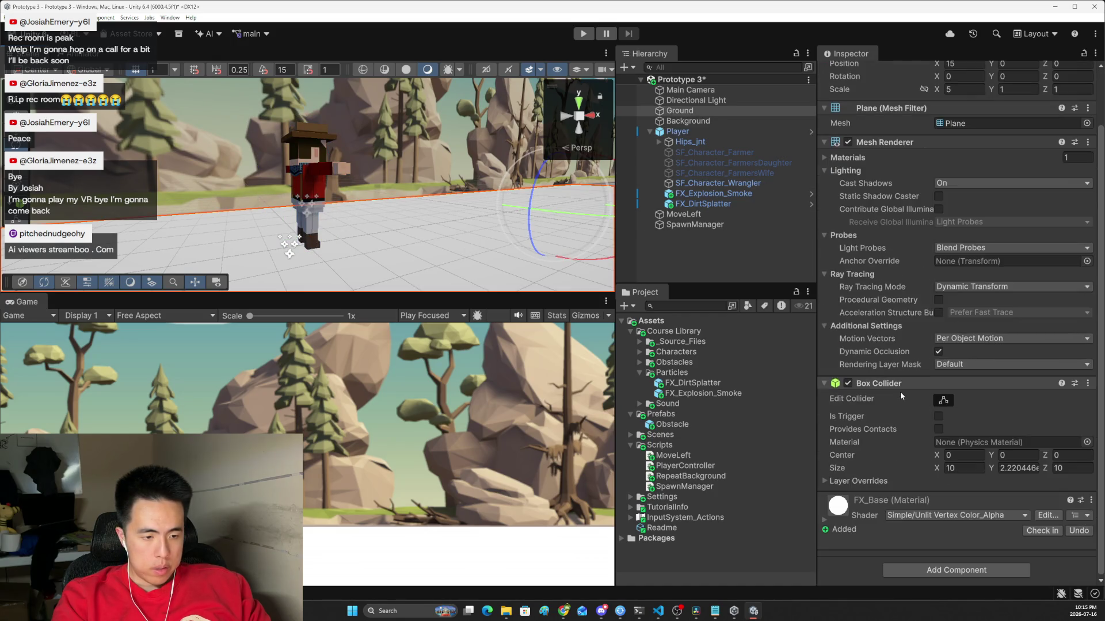
scroll(882, 292, up, 2)
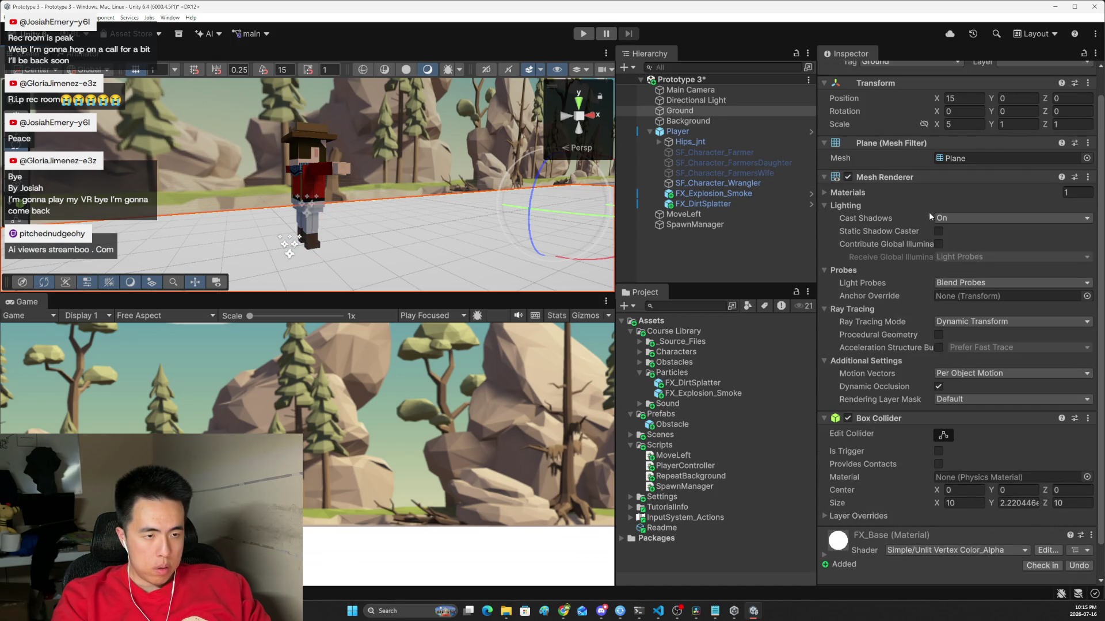
click(953, 218)
click(955, 230)
click(963, 220)
click(964, 240)
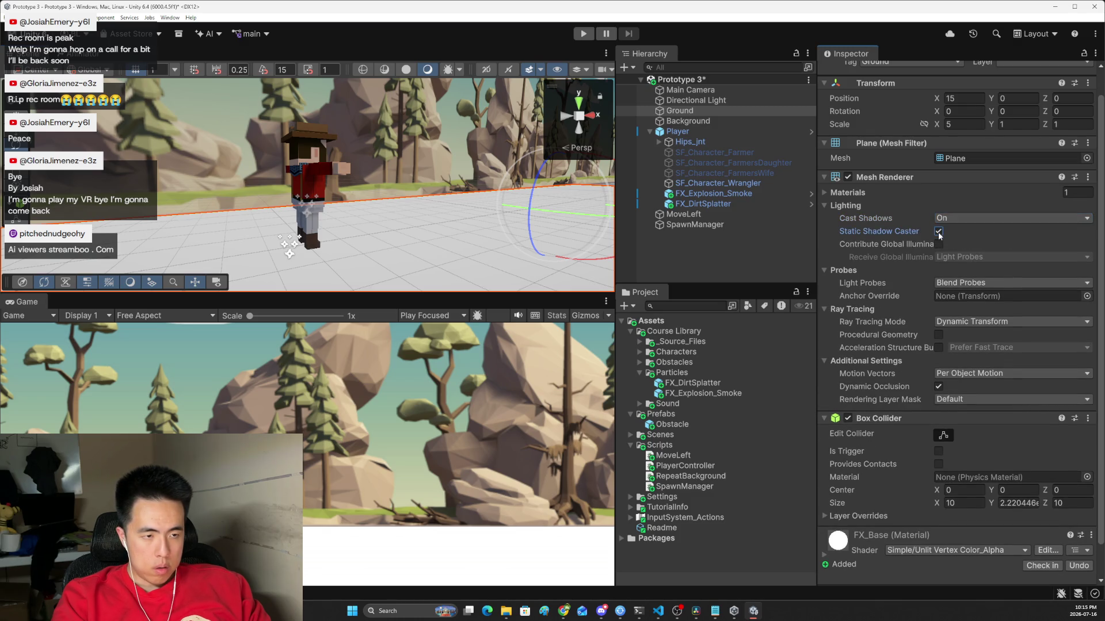
click(852, 192)
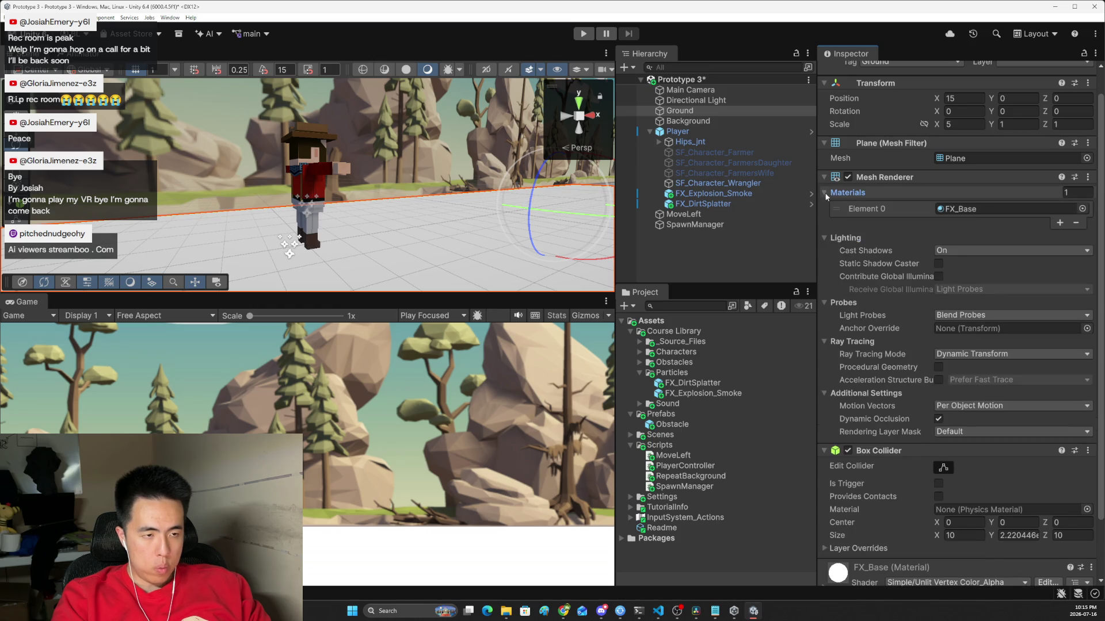
click(978, 208)
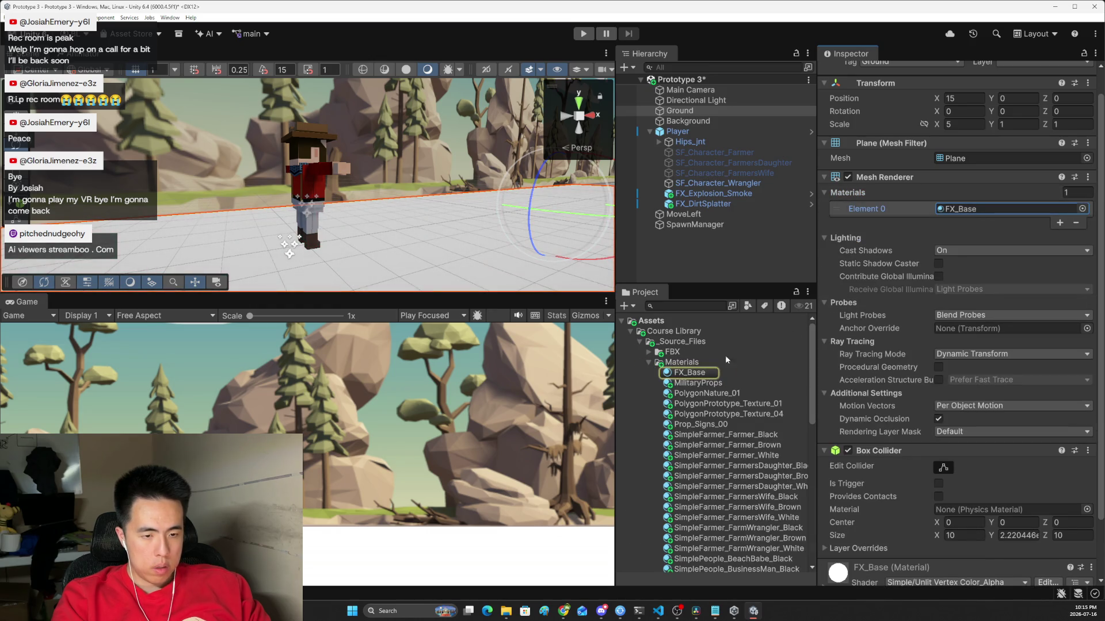
click(697, 383)
click(693, 394)
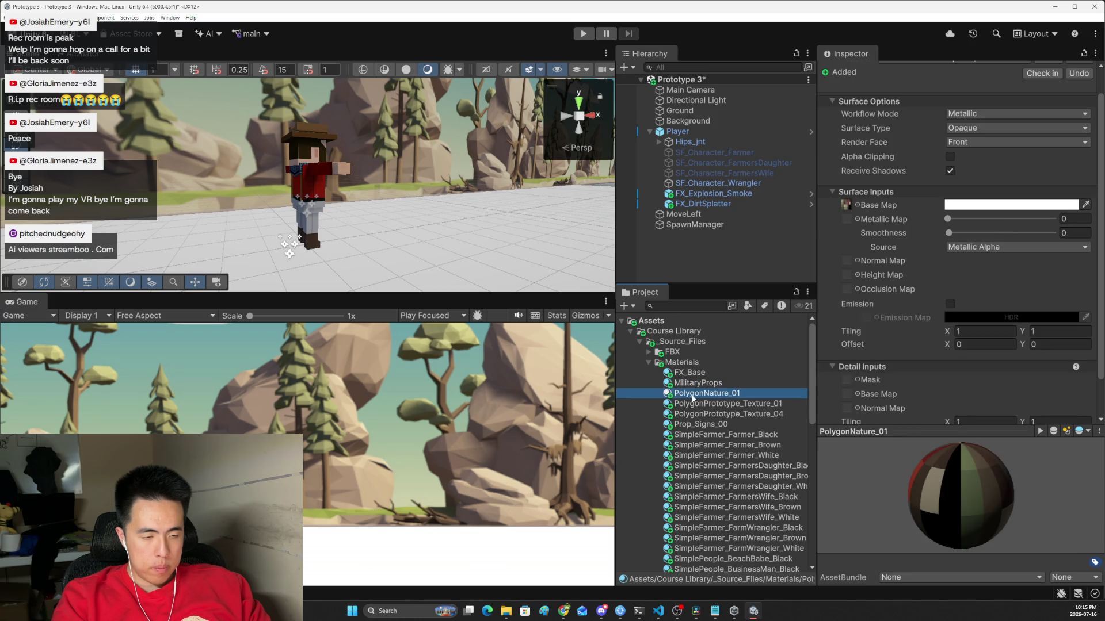
drag(696, 396, 430, 409)
mouse_move(342, 560)
mouse_down()
mouse_move(742, 456)
mouse_move(748, 351)
mouse_move(719, 382)
mouse_move(307, 251)
mouse_move(323, 269)
mouse_up()
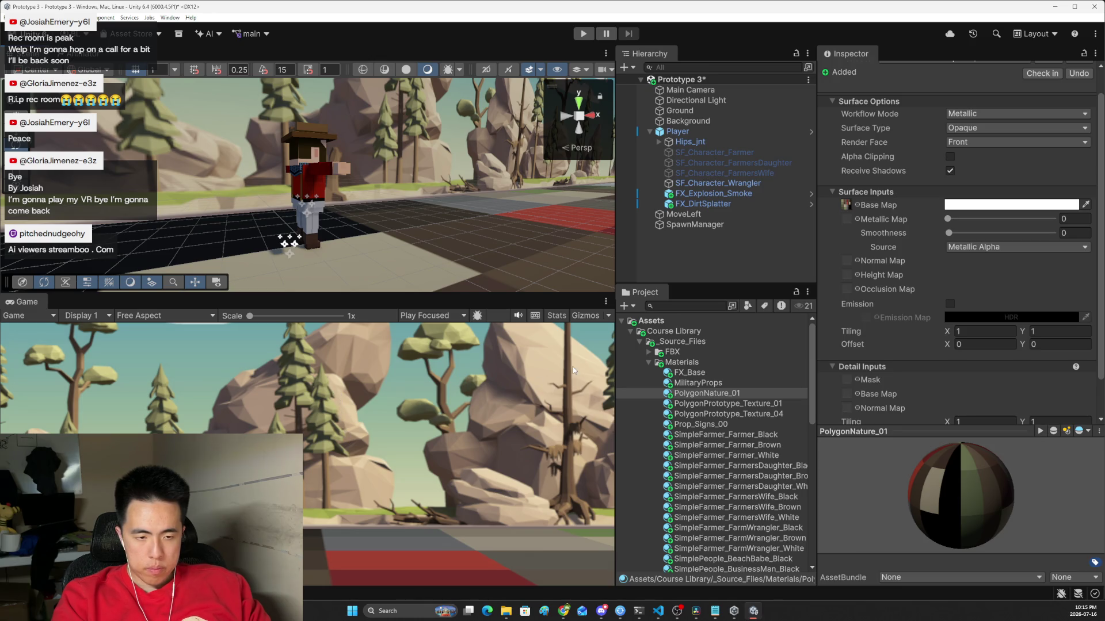
mouse_move(564, 616)
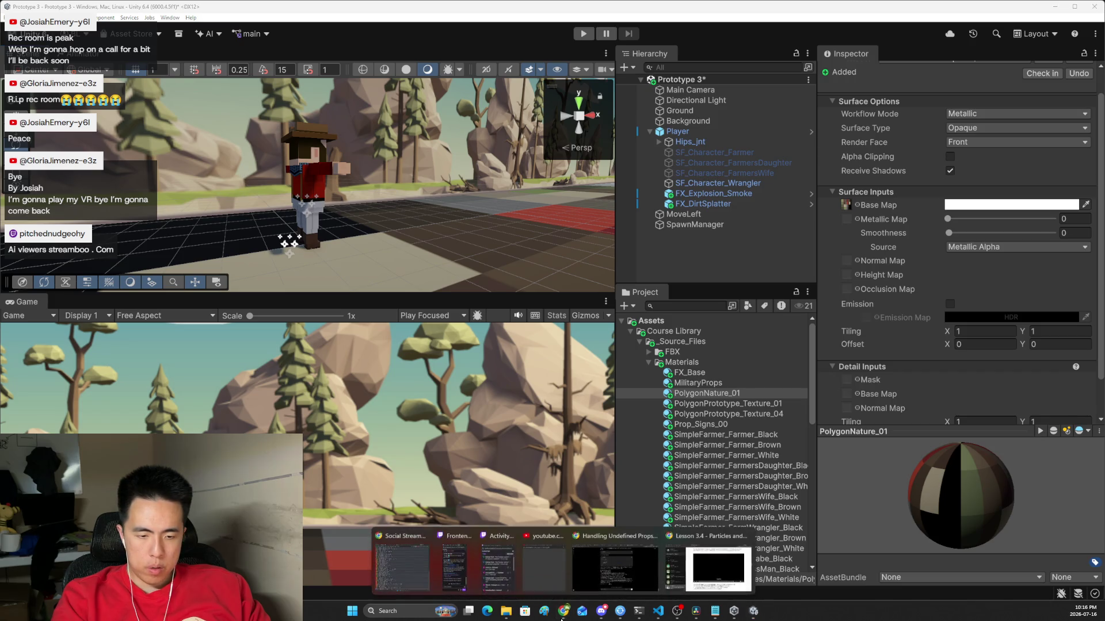
Step: Rewind the Lesson 3.4 video to the dirt splatter demo, play and pause it, and return to Unity
click(602, 580)
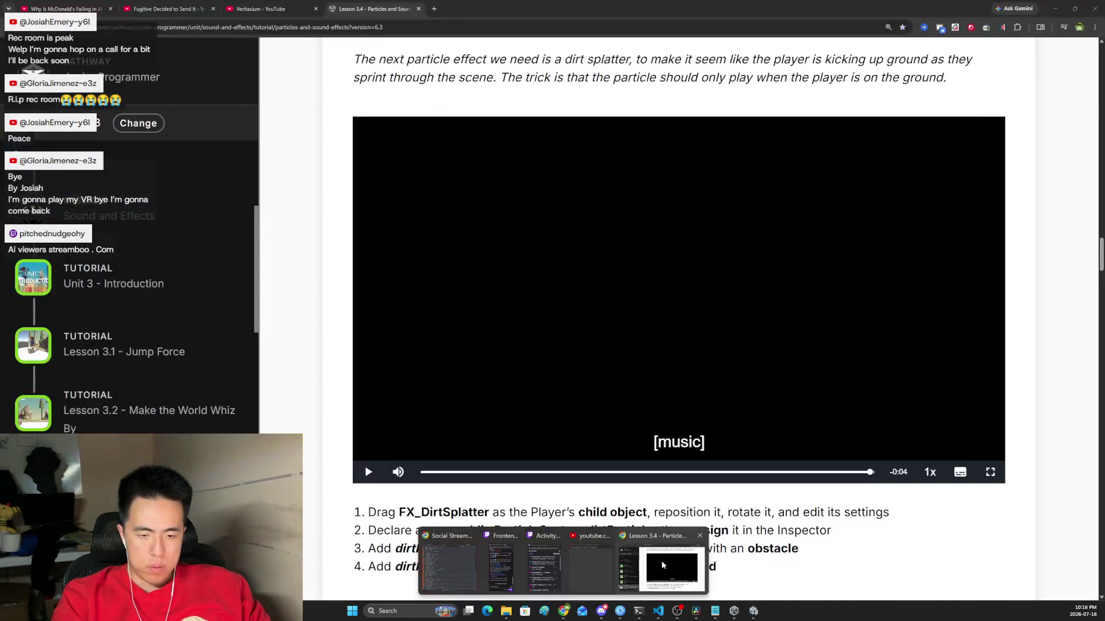
click(718, 568)
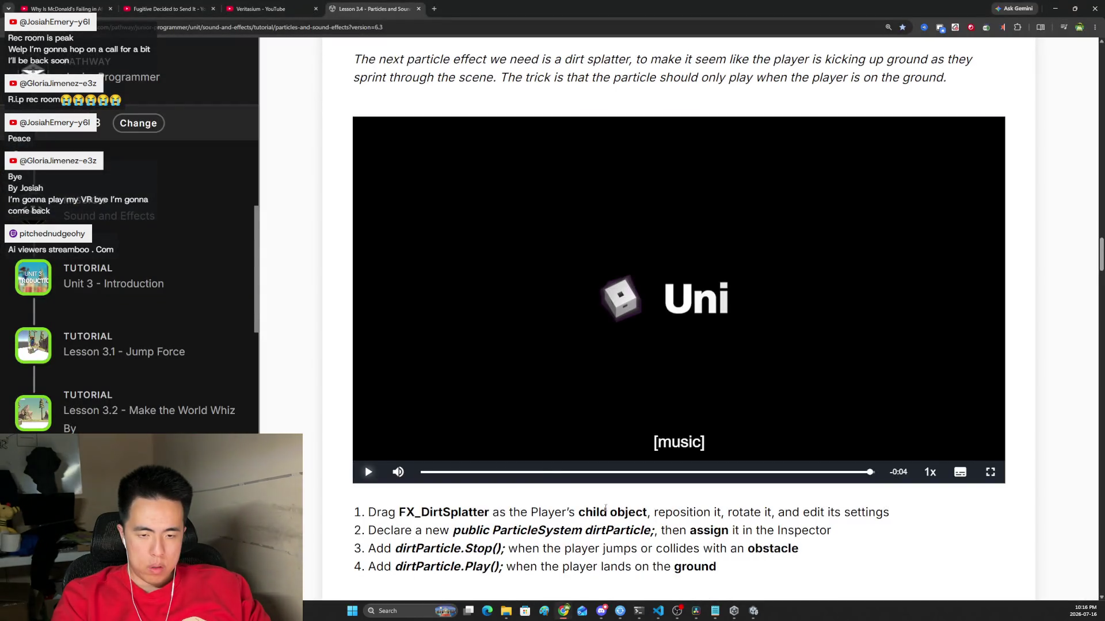
click(687, 472)
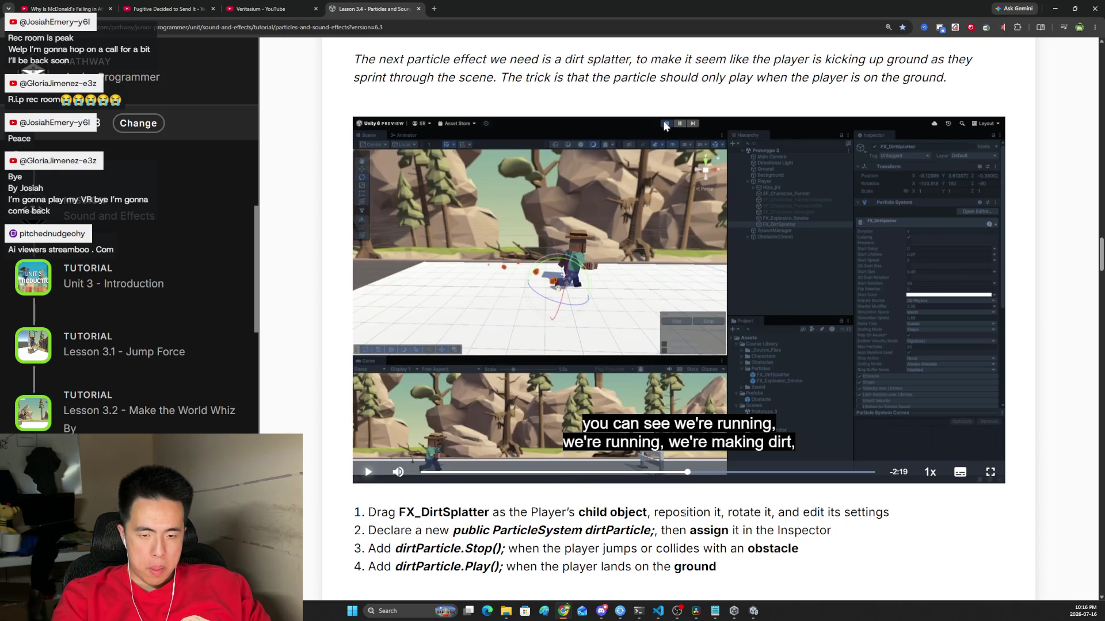
click(368, 472)
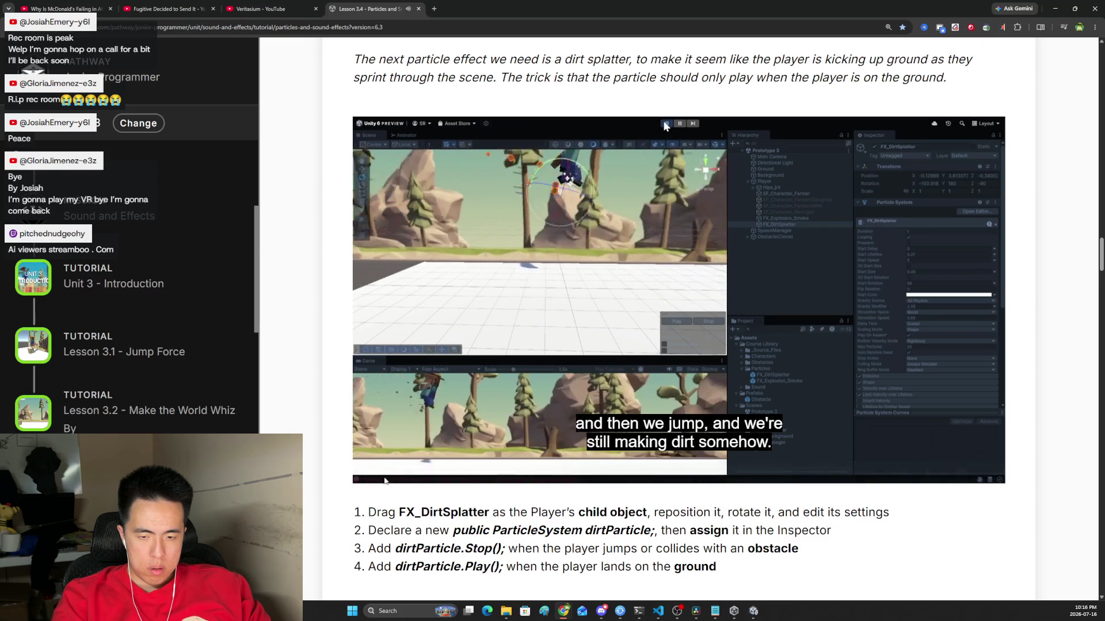
click(369, 472)
key(alt+Tab)
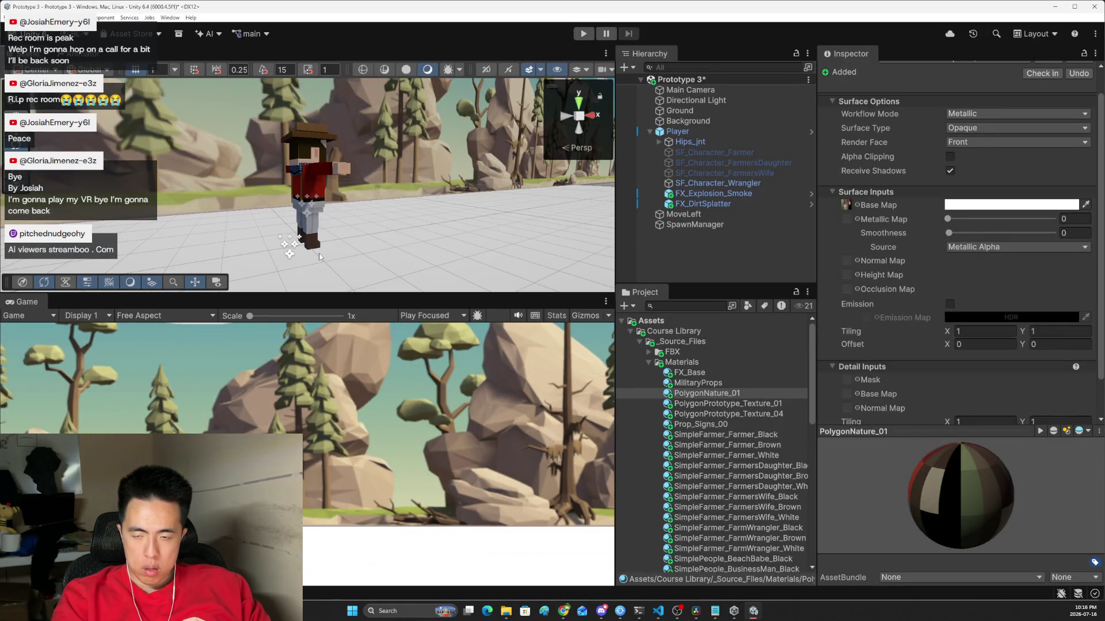
Step: Select FX_DirtSplatter, undo a trial rotation, orbit around the player, then switch back to Chrome
click(702, 204)
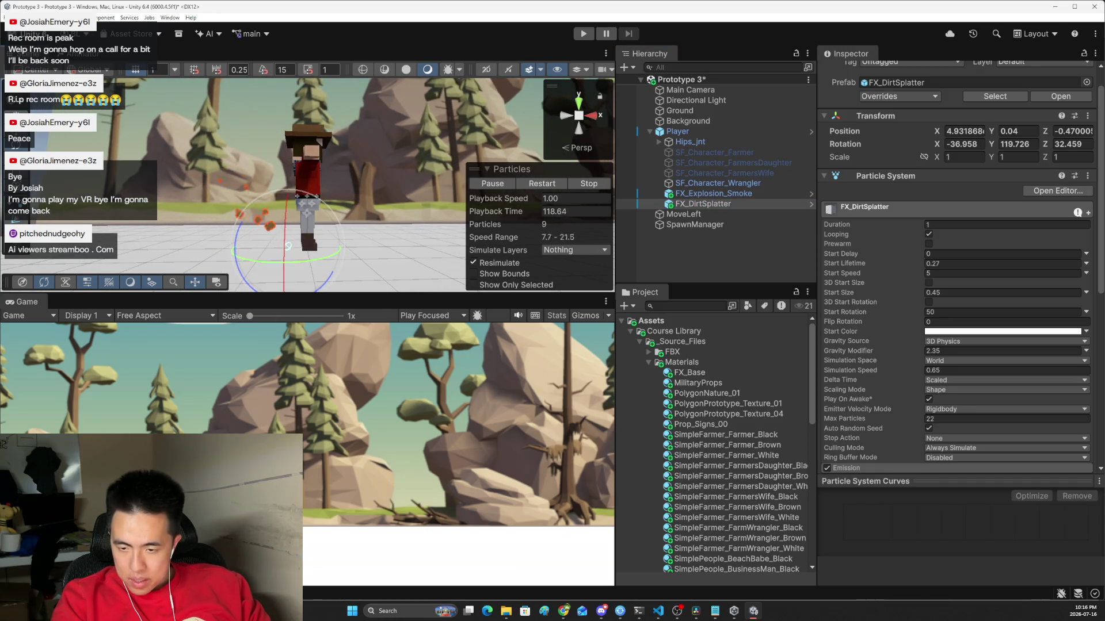
scroll(379, 251, down, 2)
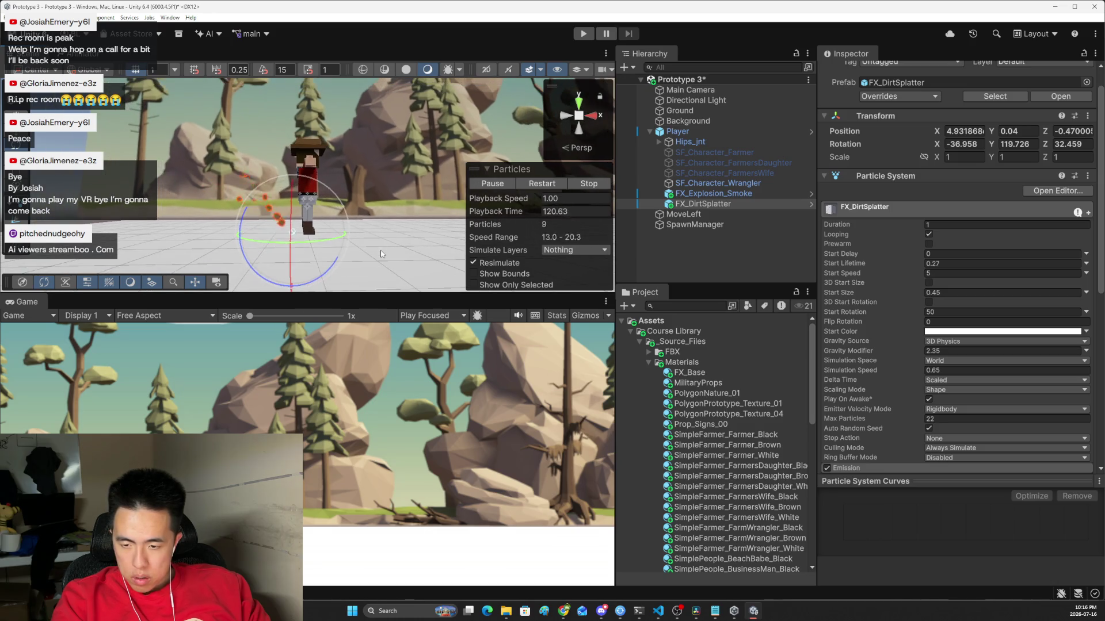
mouse_move(245, 211)
mouse_down()
mouse_move(257, 190)
mouse_move(249, 214)
mouse_up()
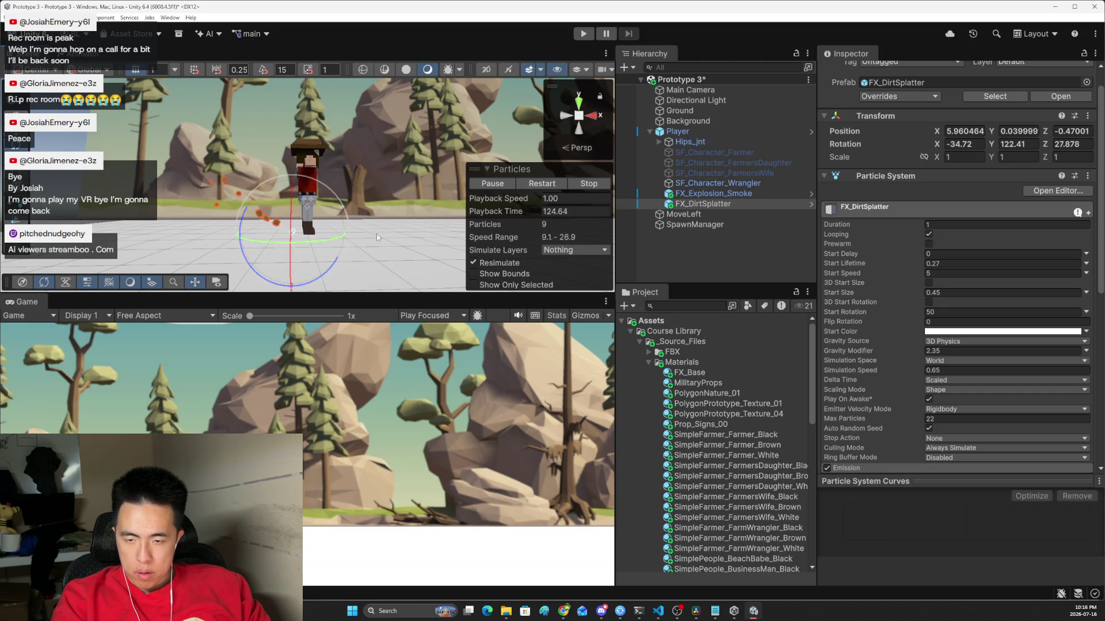
key(ctrl+z)
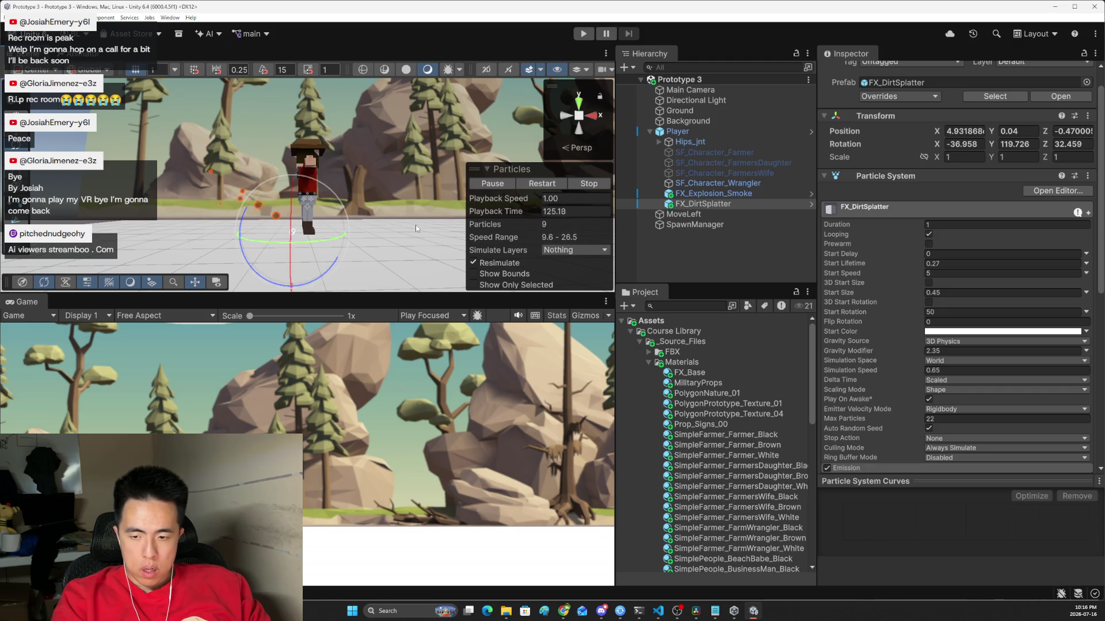
drag(247, 205, 203, 226)
key(alt+Tab)
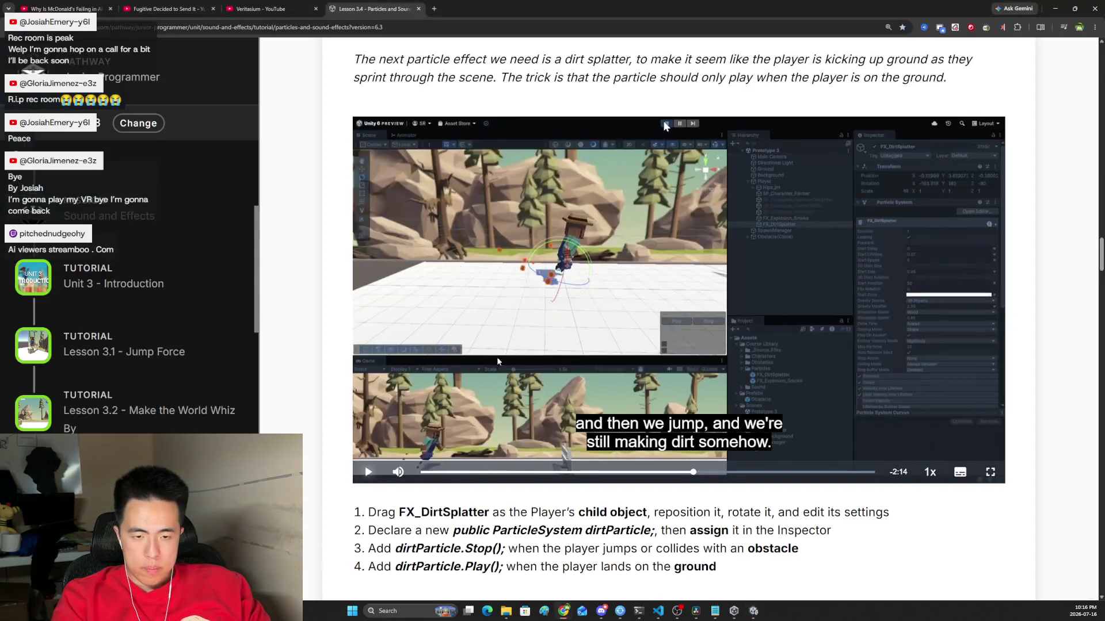
Step: Play the step 4 'Add music to the camera object' lesson video in full screen
scroll(582, 372, down, 15)
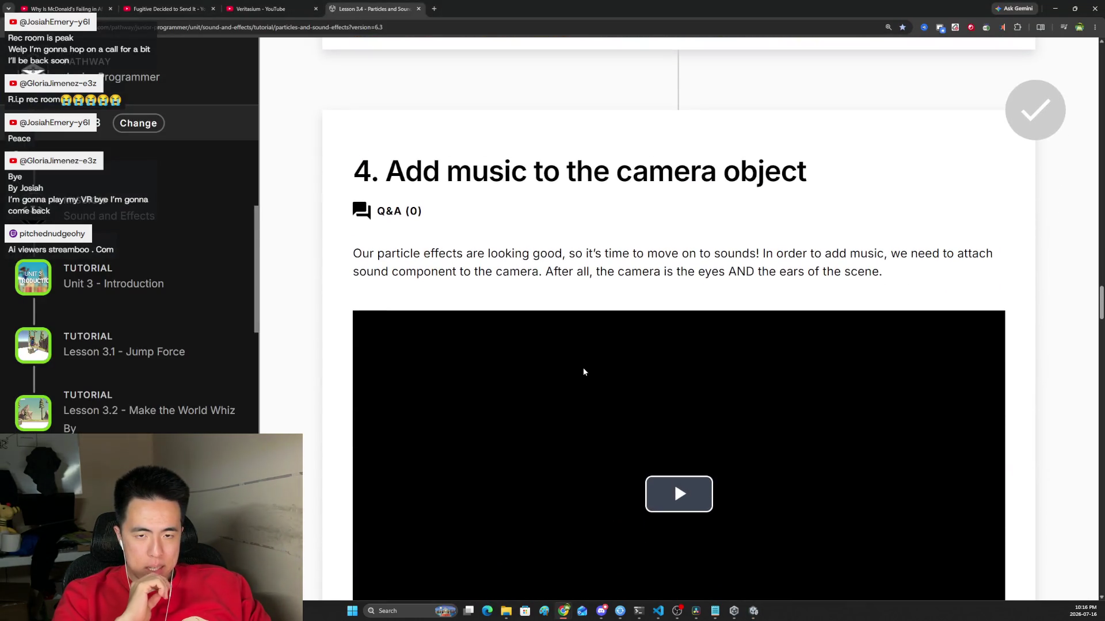
drag(423, 171, 557, 172)
scroll(663, 350, down, 3)
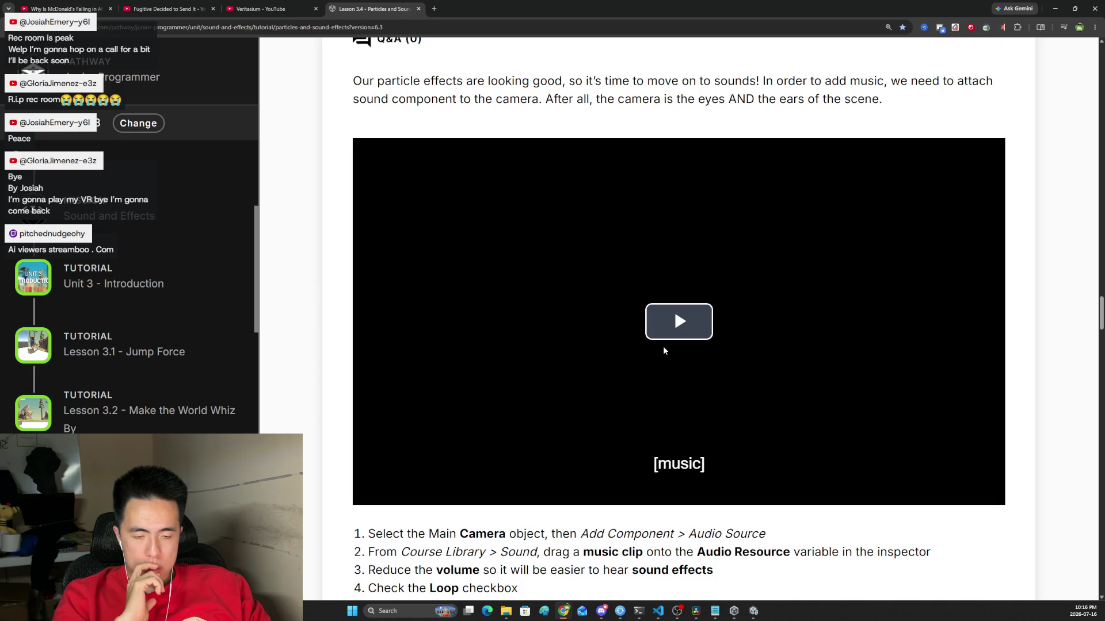
click(663, 346)
click(988, 493)
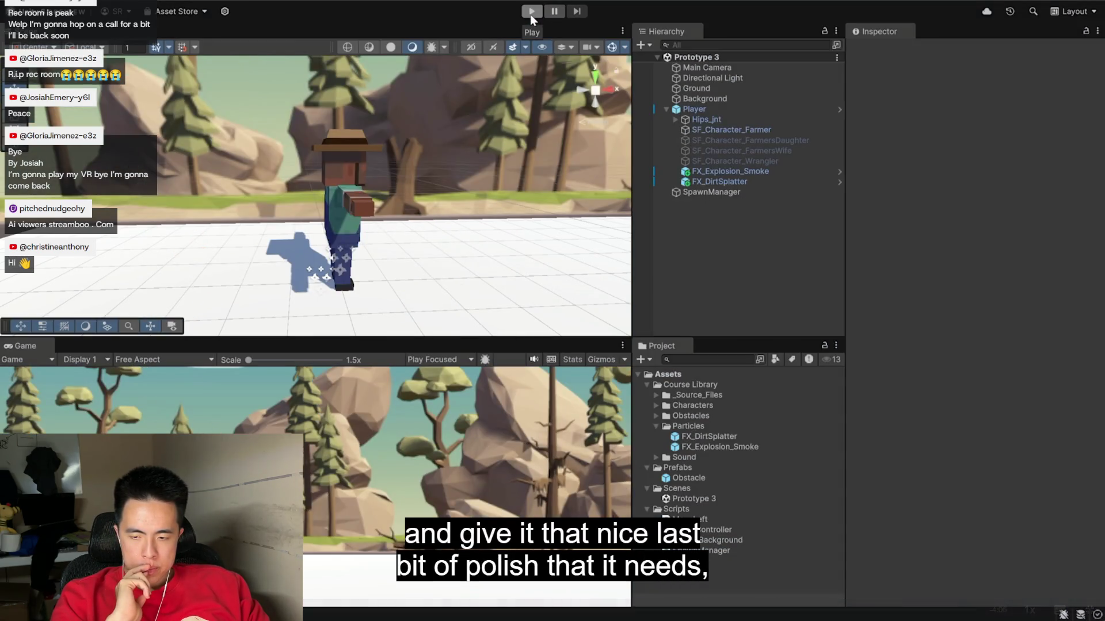
mouse_move(154, 401)
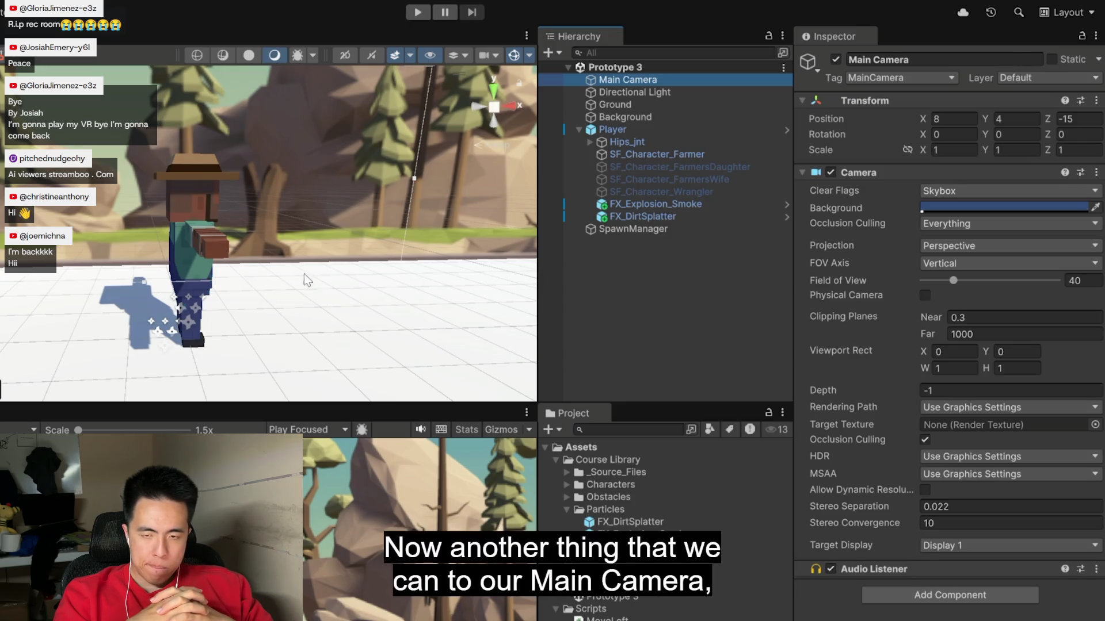
drag(281, 273, 258, 179)
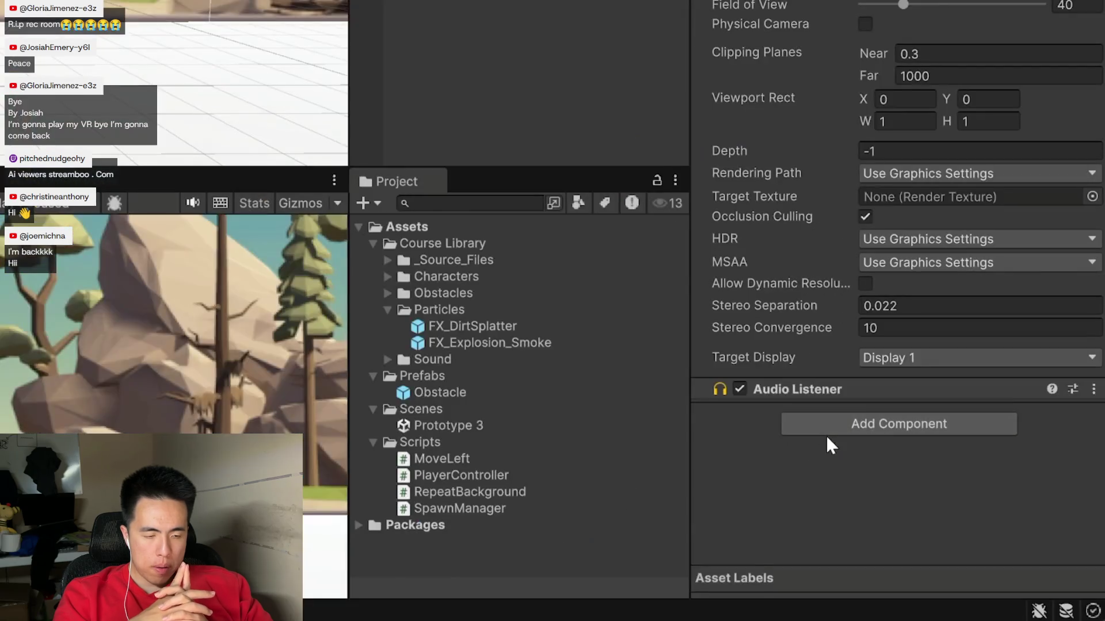
click(898, 599)
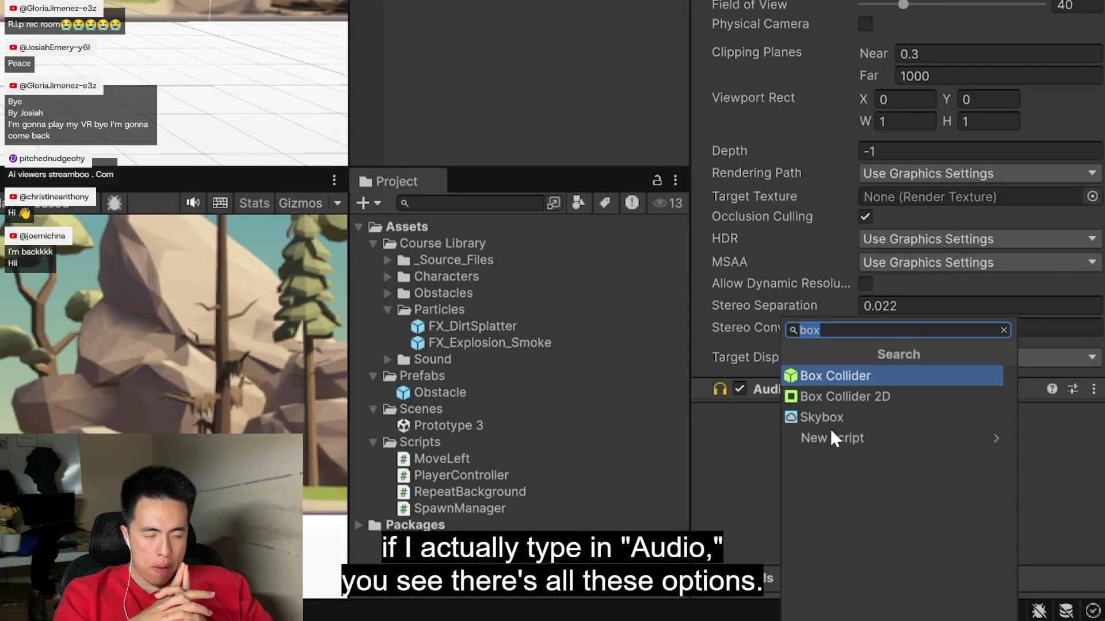
text(audio)
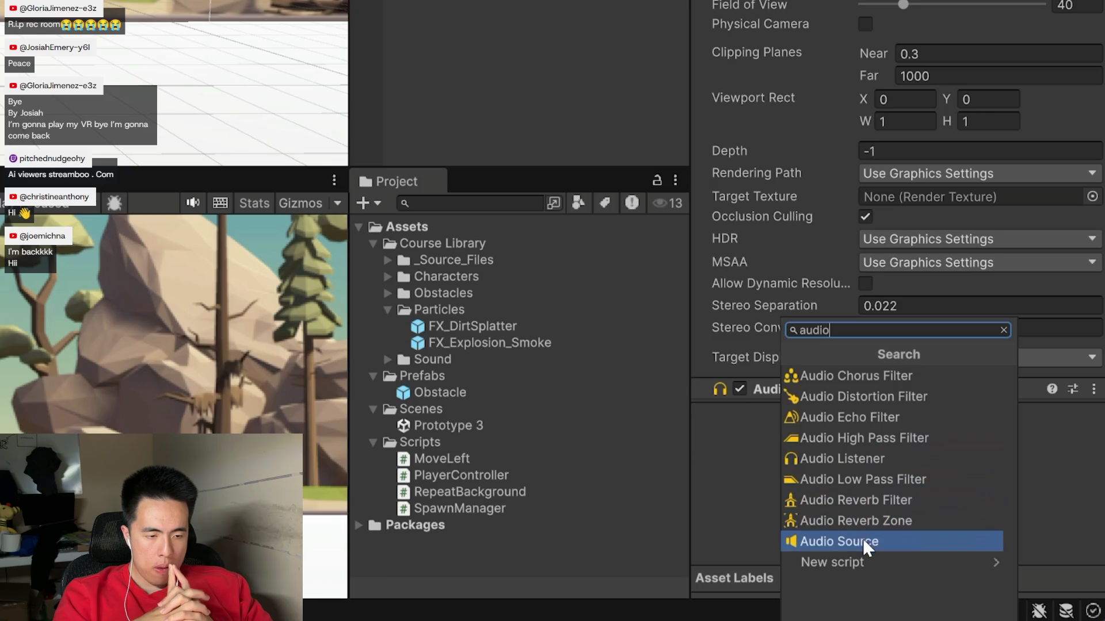
click(889, 540)
scroll(883, 443, down, 5)
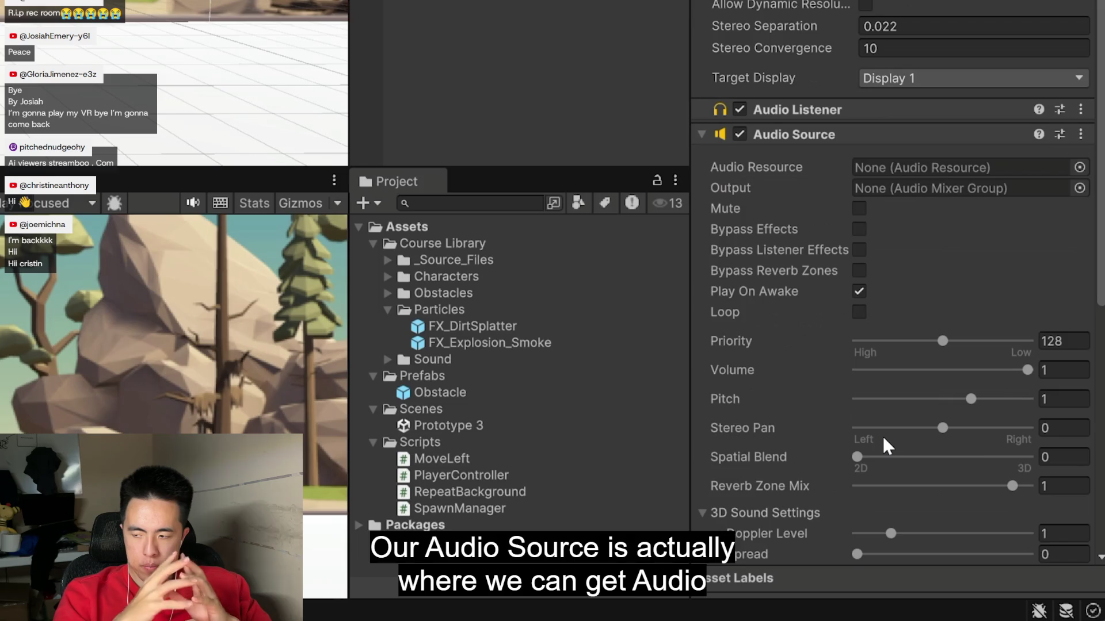
scroll(883, 444, down, 4)
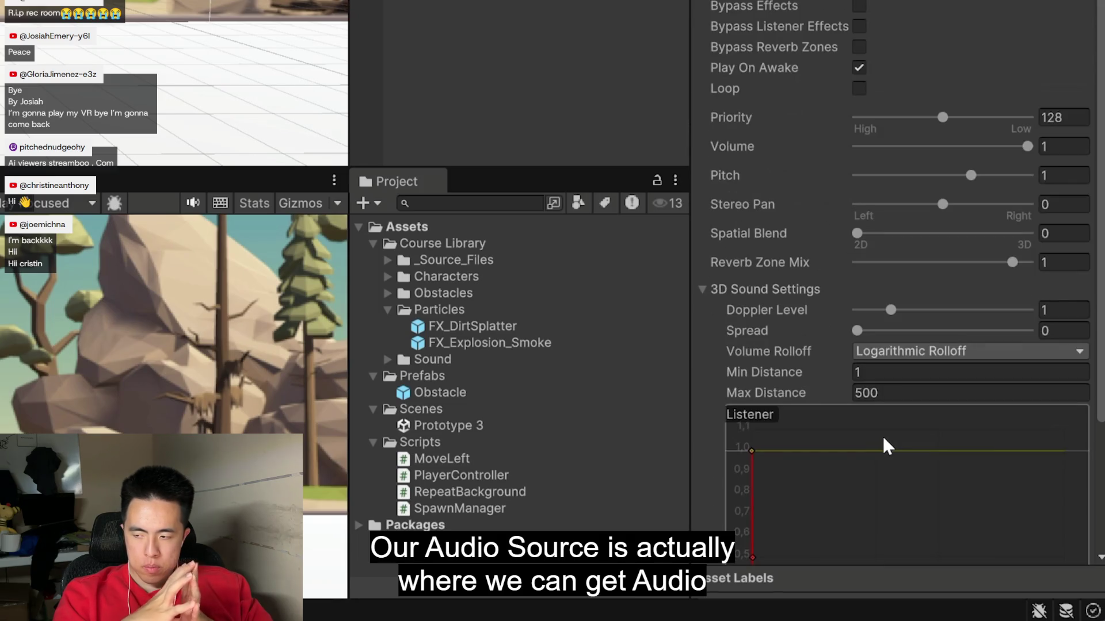
scroll(882, 436, down, 4)
scroll(883, 436, up, 3)
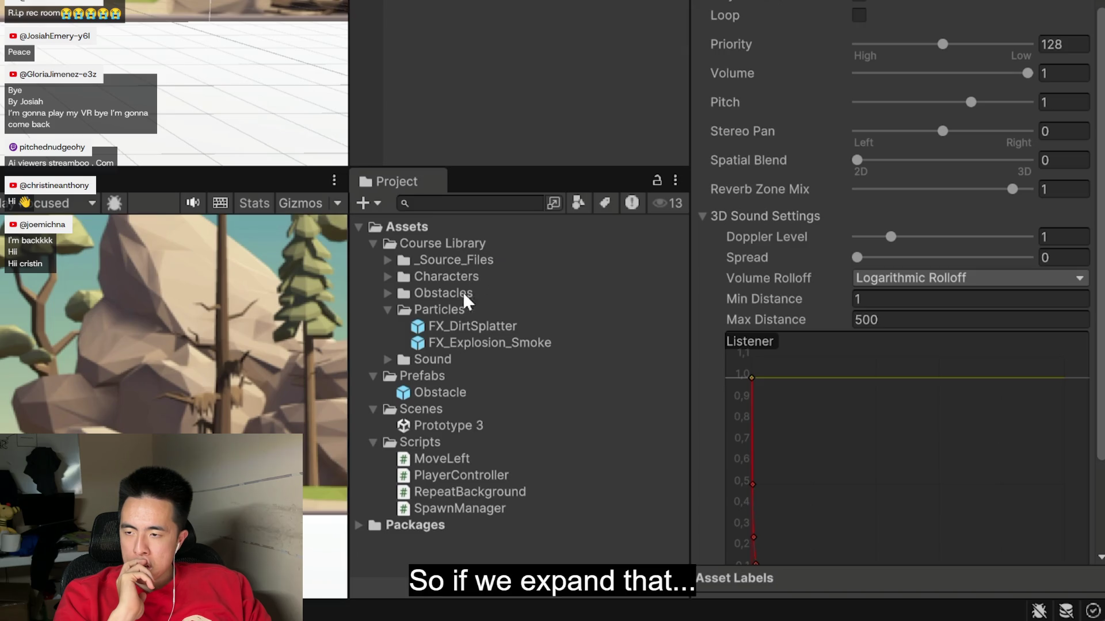
Step: Browse the Sound/Music clips in the lesson video and preview them in the Inspector
click(387, 362)
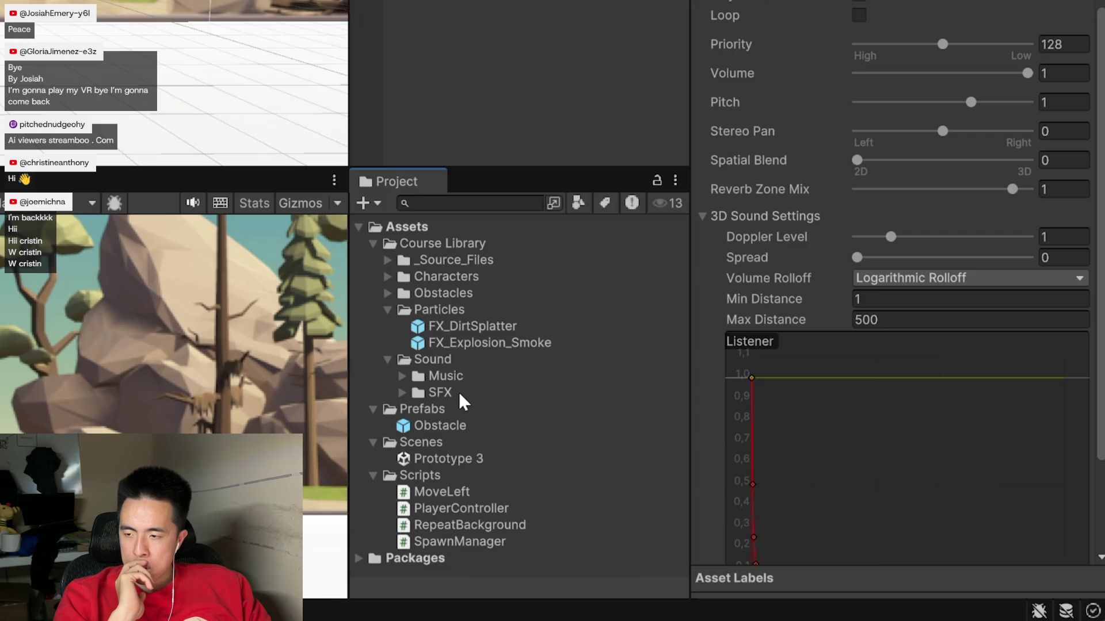
click(402, 376)
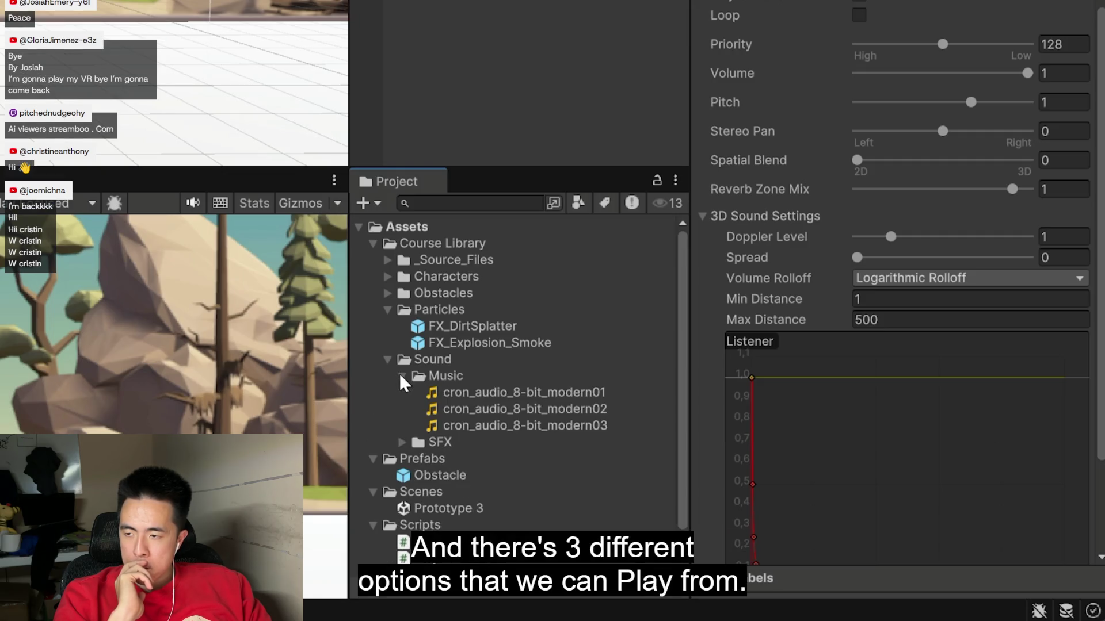
click(587, 394)
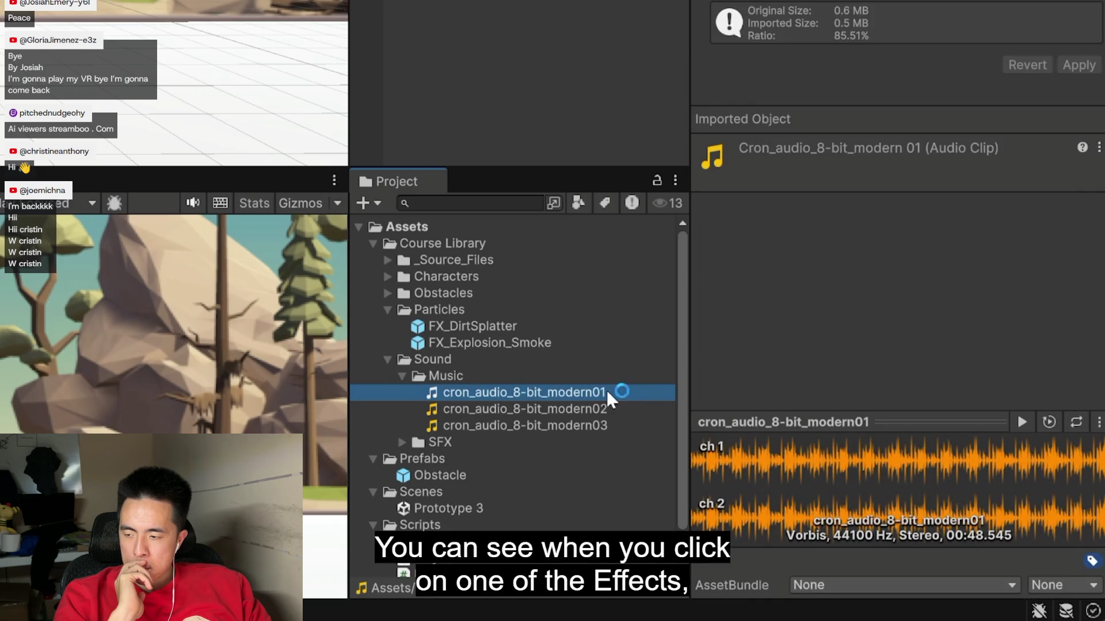
drag(936, 420, 936, 365)
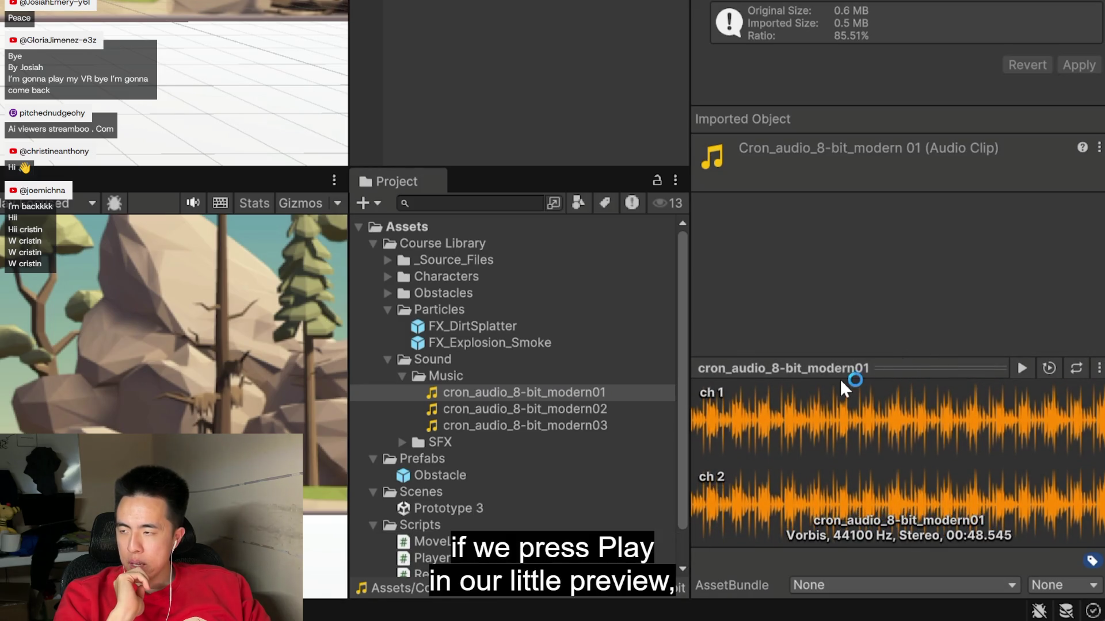
click(1023, 374)
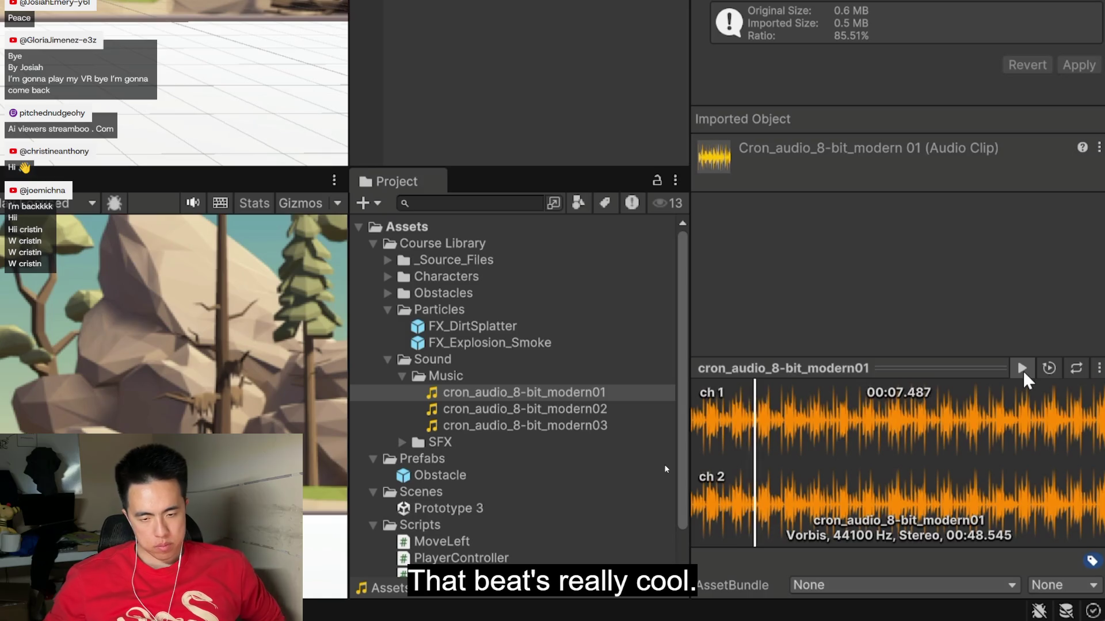
click(1022, 369)
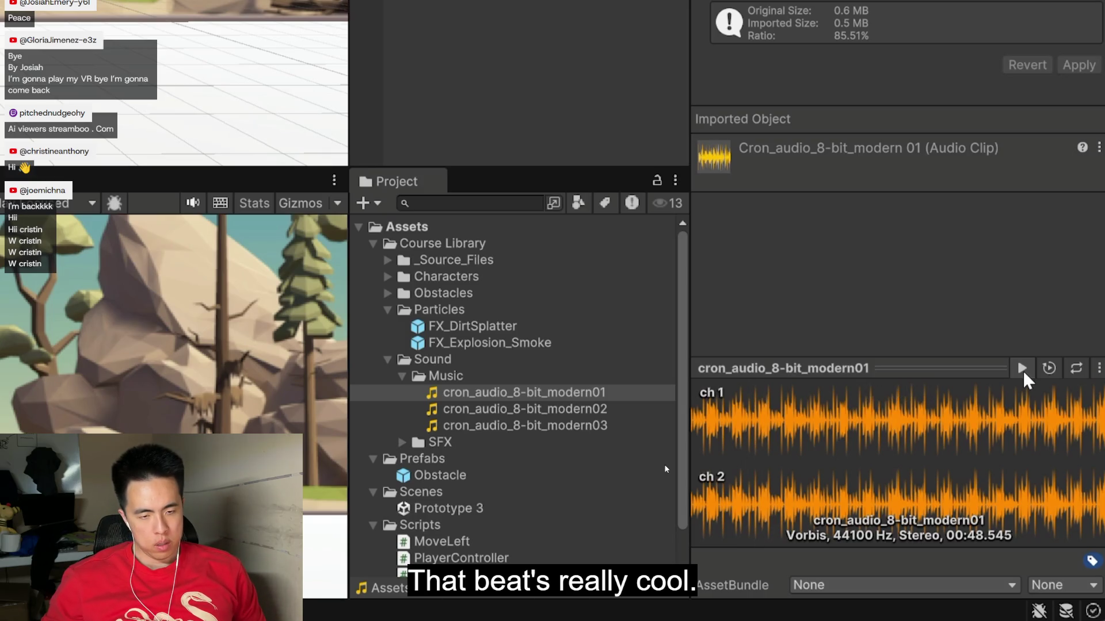
click(620, 411)
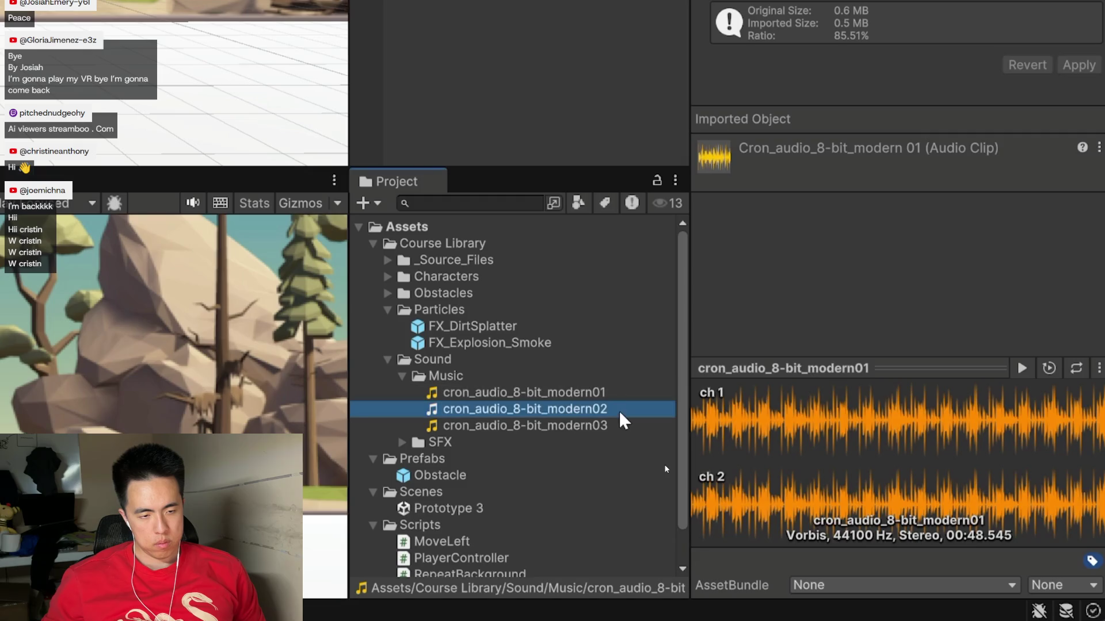
click(1021, 369)
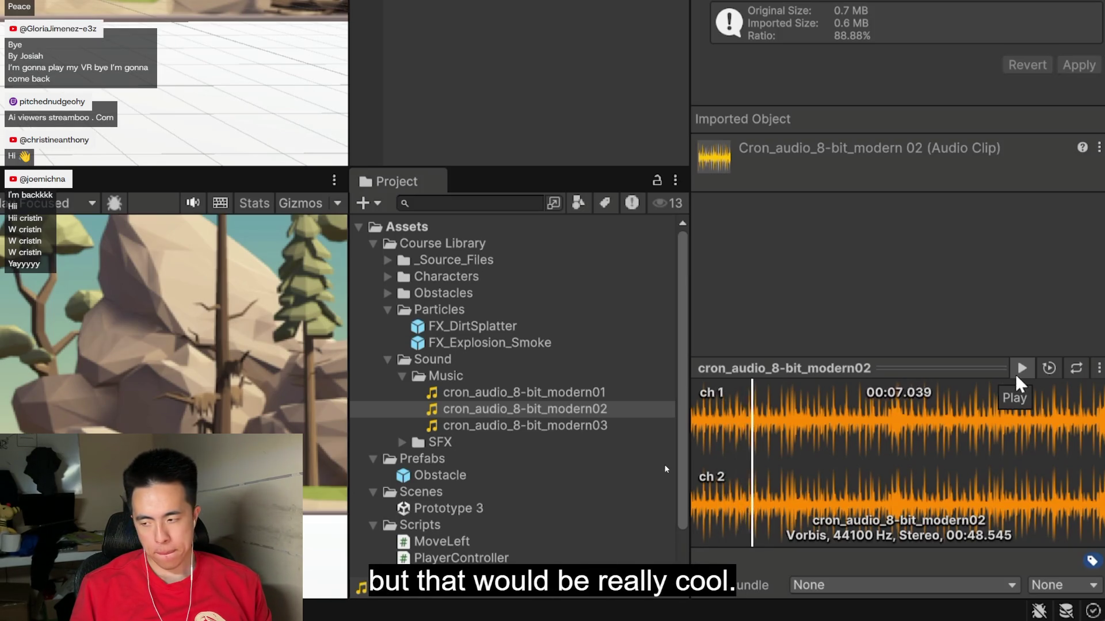
Step: Stop the preview, select cron_audio_8-bit_modern03 and play its Inspector preview
click(1021, 375)
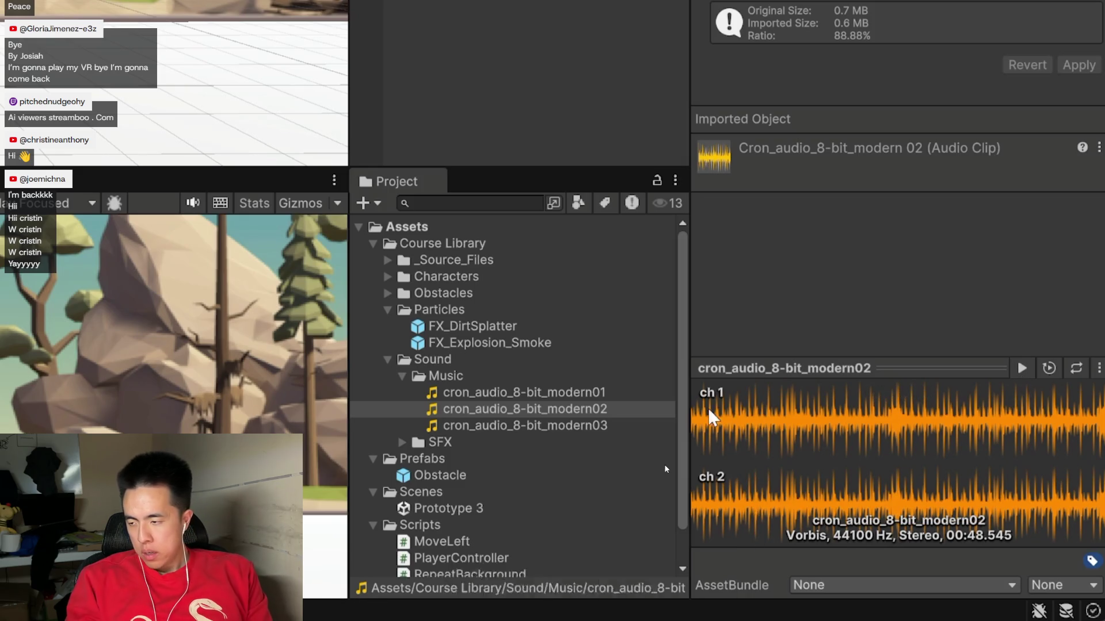
click(630, 427)
click(1022, 368)
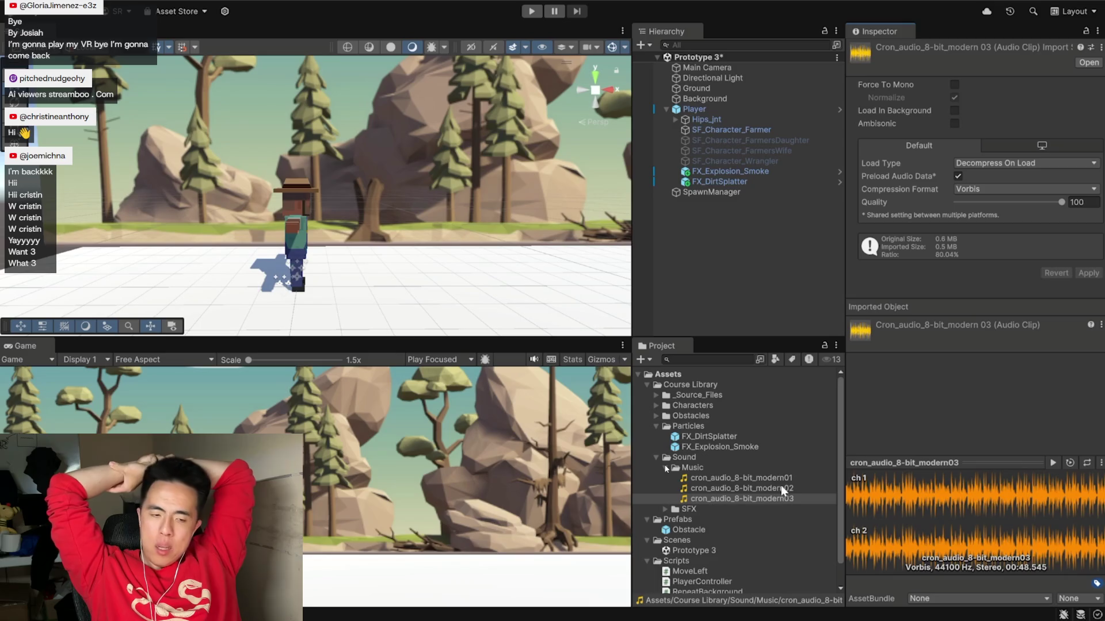
Step: Assign cron_audio_8-bit_modern03 to the Main Camera's Audio Source Audio Resource field
click(738, 68)
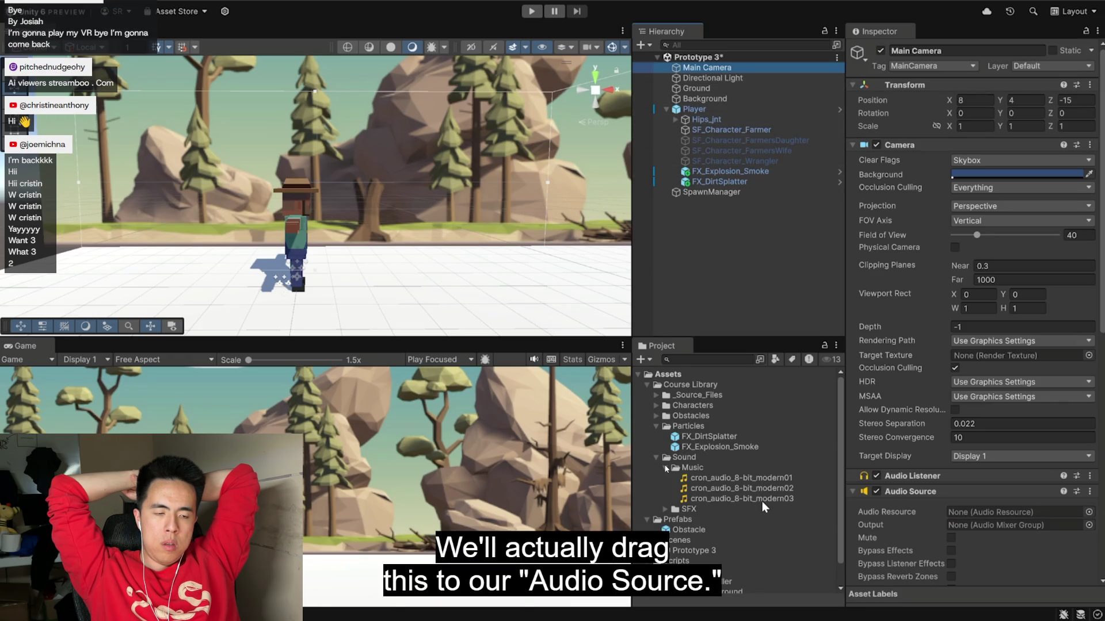
click(758, 500)
drag(807, 500, 961, 517)
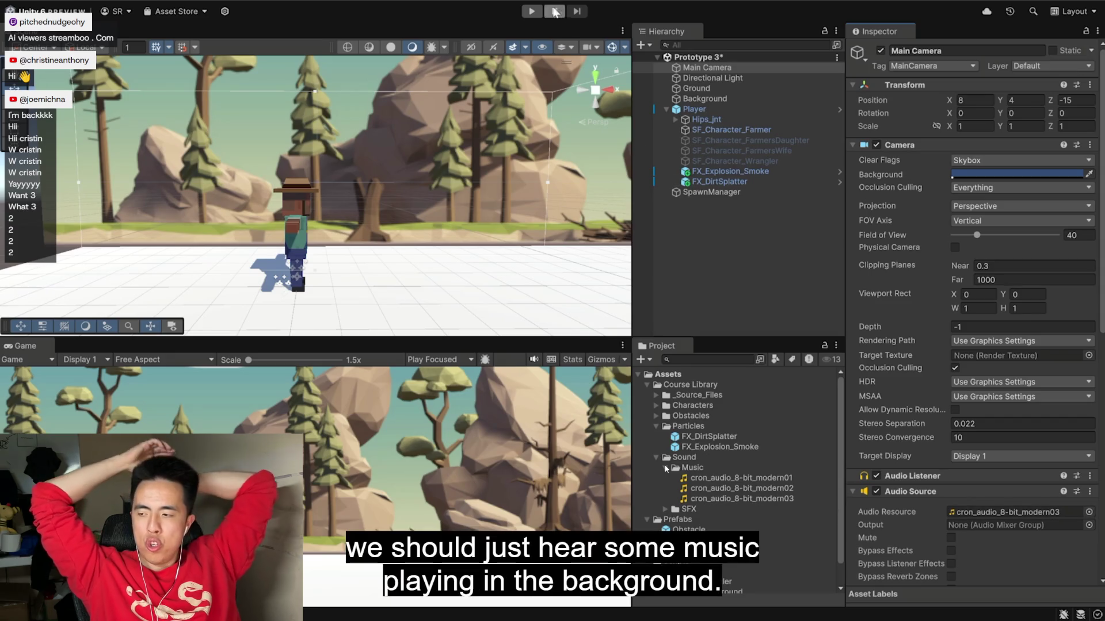
Step: Play-test the scene with the background music, then reselect the modern03 clip
click(532, 12)
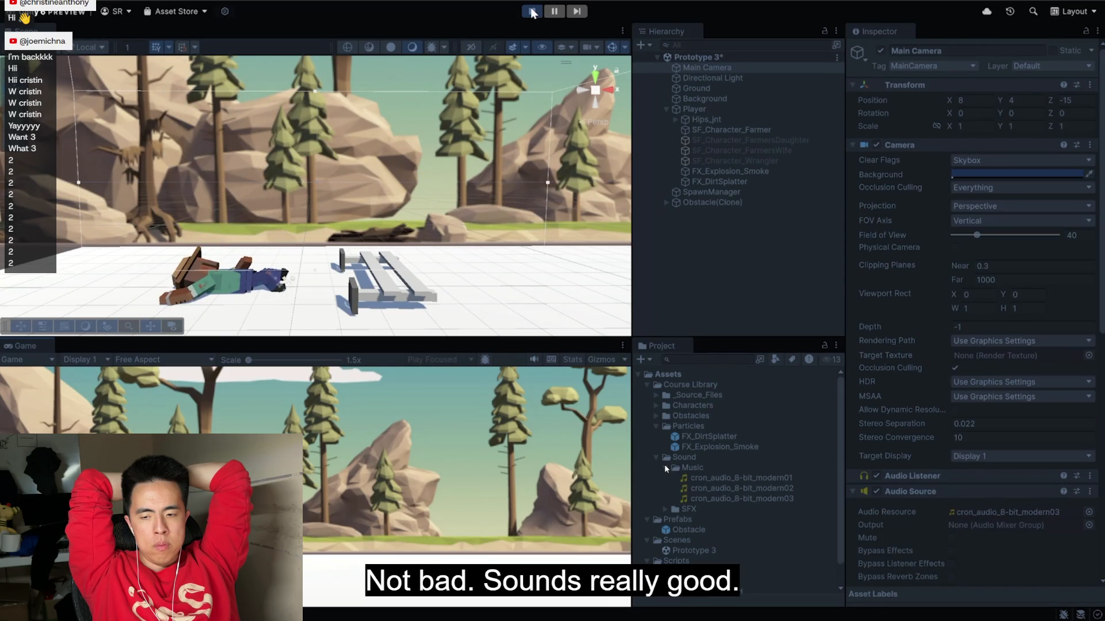
click(532, 11)
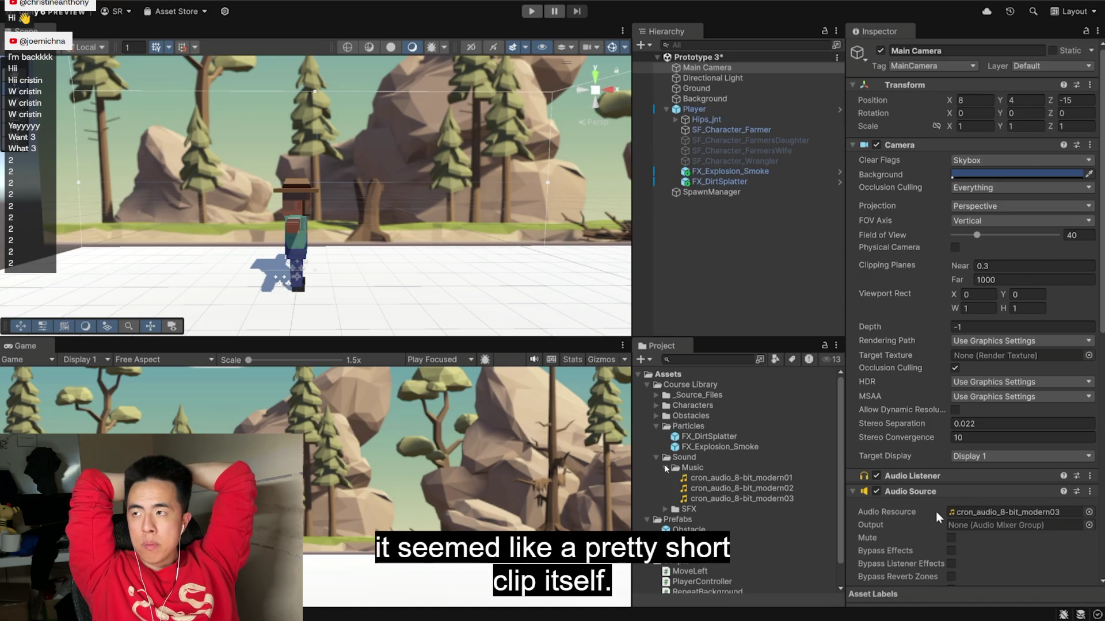
scroll(936, 518, down, 5)
mouse_move(889, 449)
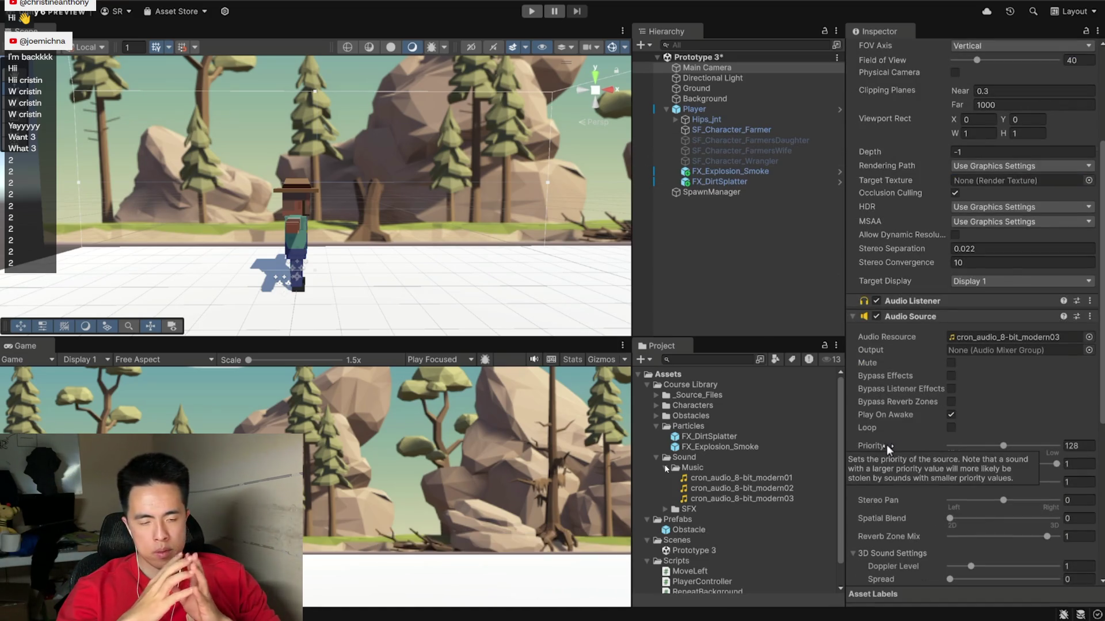
click(791, 501)
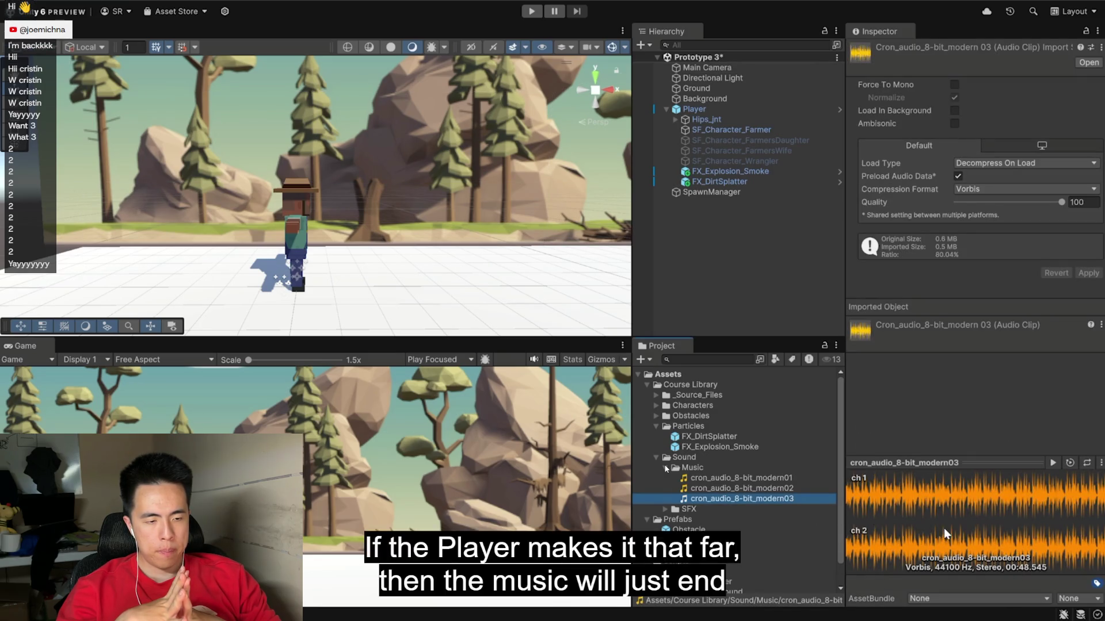
Step: Enable Loop on the Main Camera's Audio Source and set its Volume to 0.6
click(697, 69)
scroll(966, 218, down, 5)
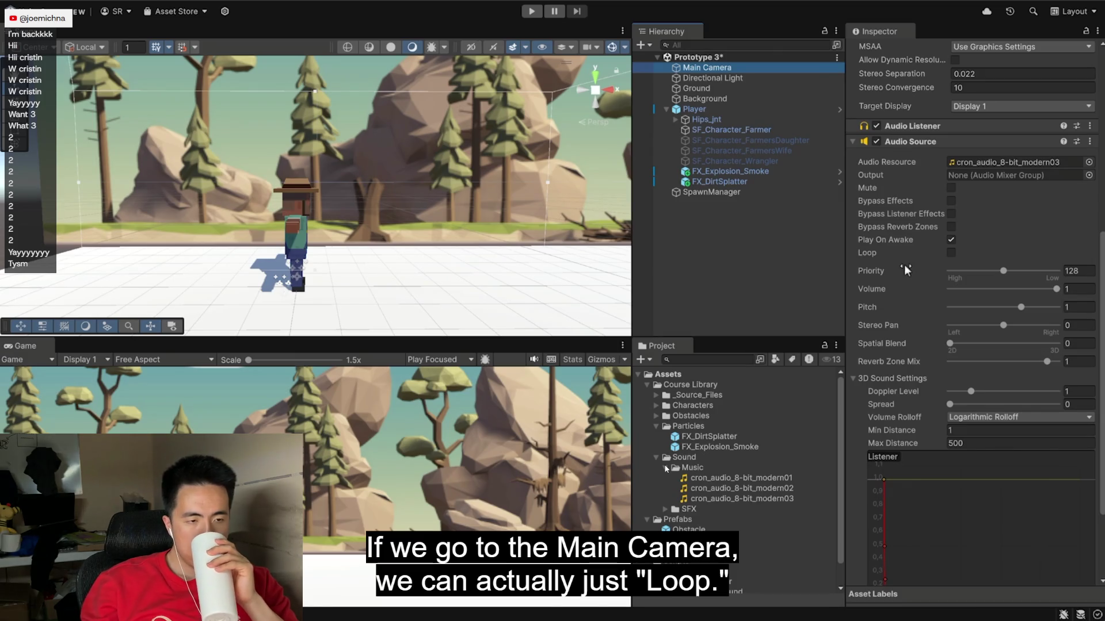
click(951, 254)
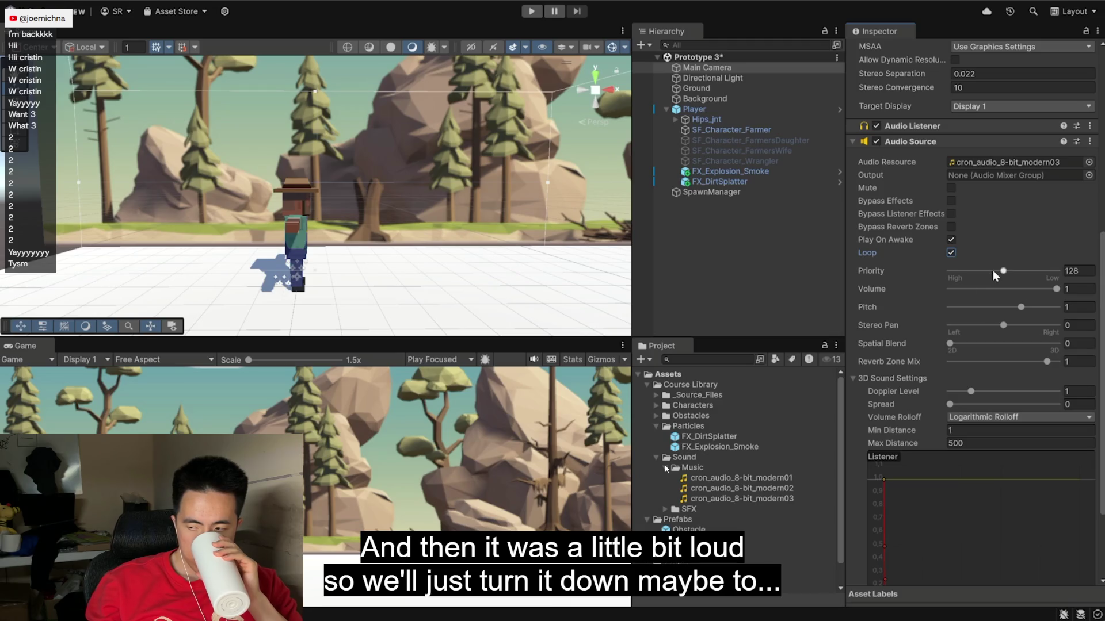
drag(1057, 288, 1008, 291)
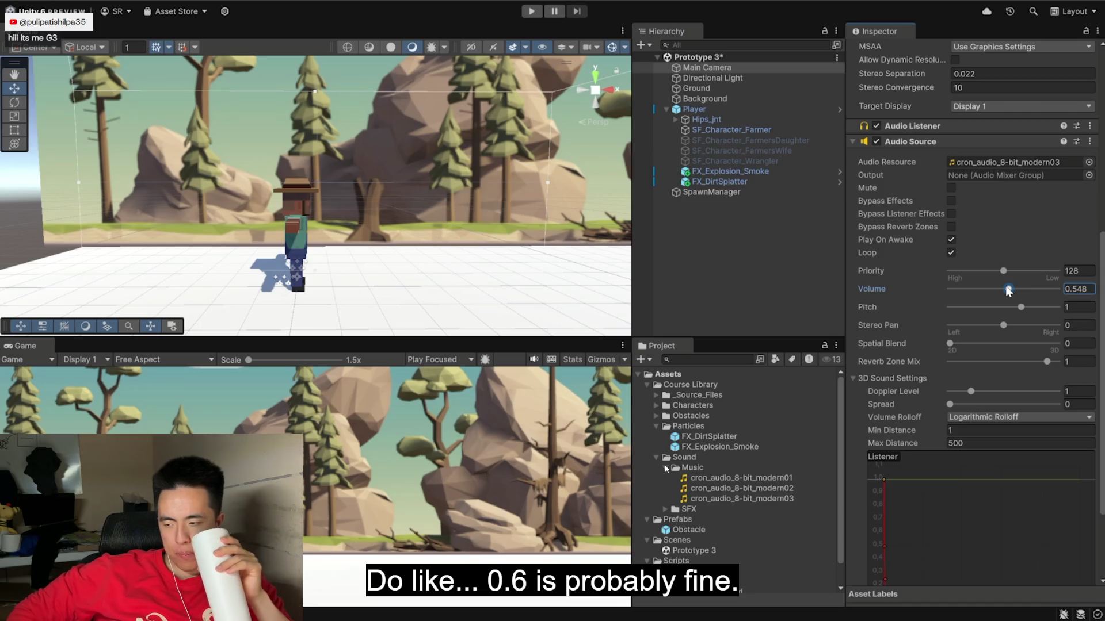
click(1079, 289)
text(0.6)
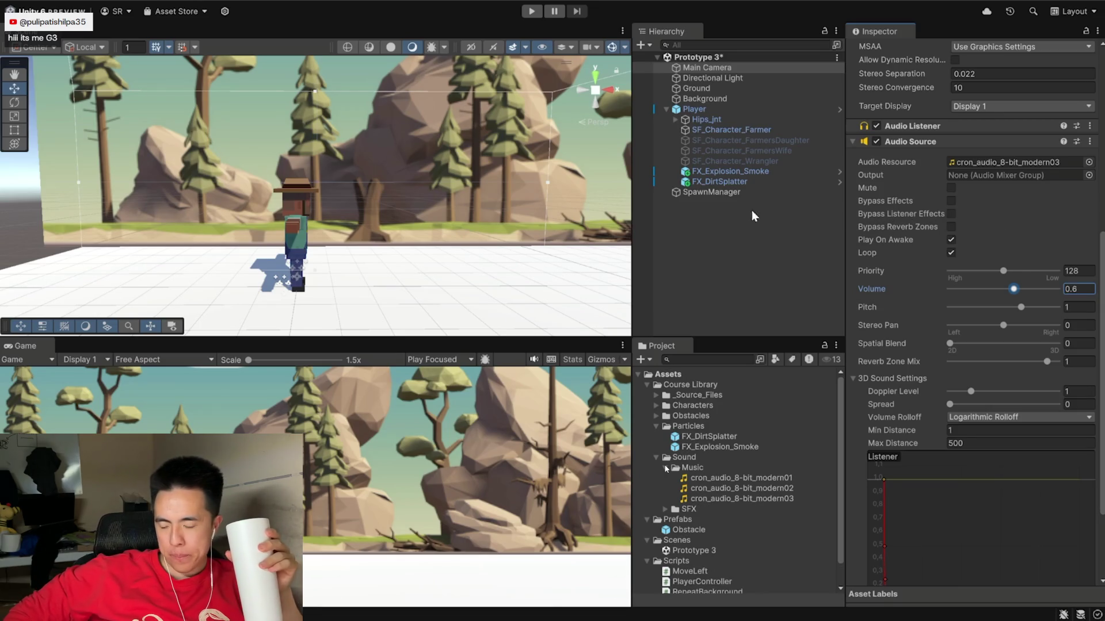
Step: Play-test the game, jumping three times with Space, then stop Play mode
click(530, 11)
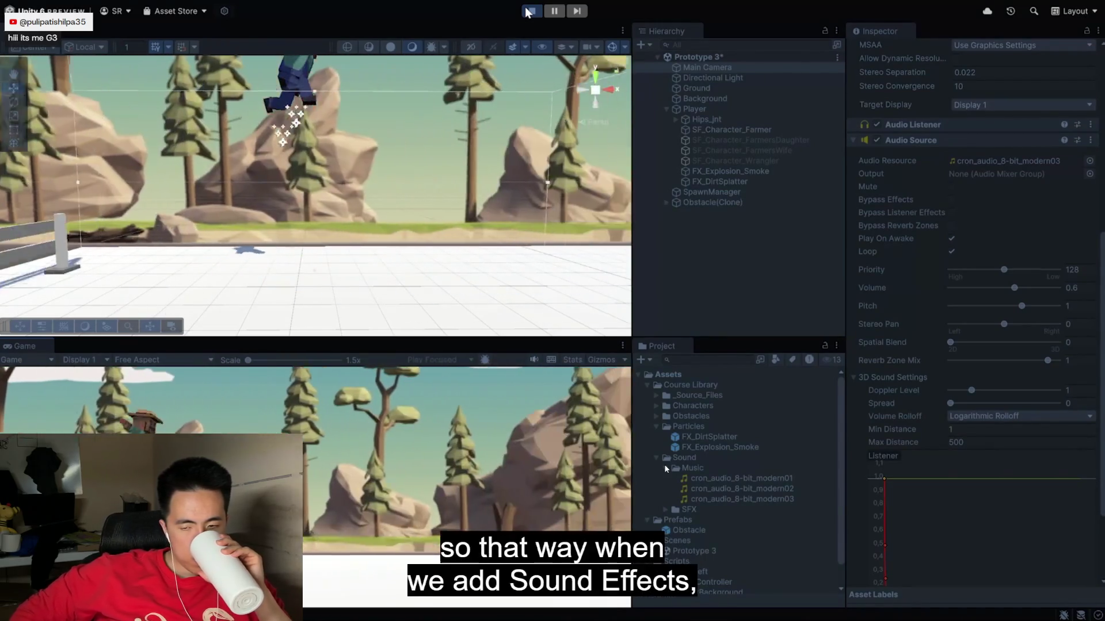
key(space)
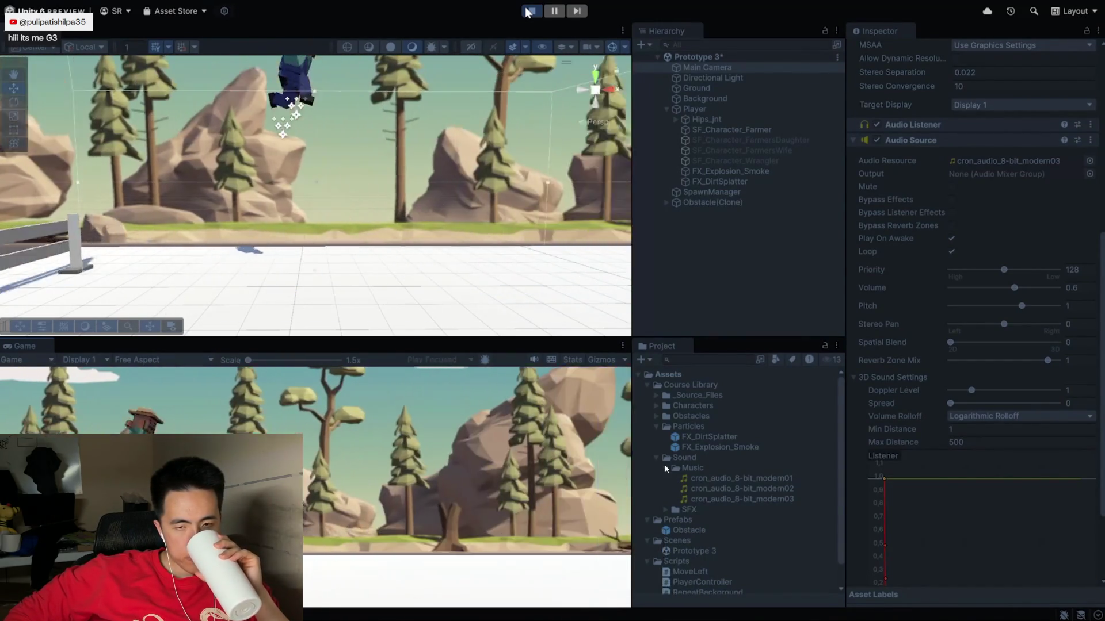
key(space)
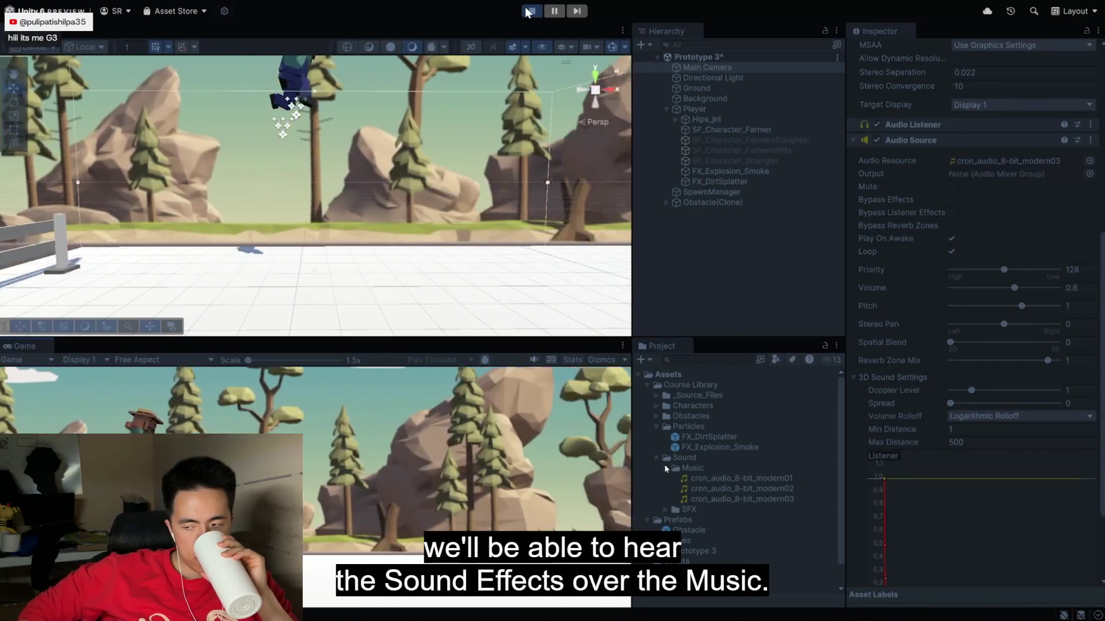
key(space)
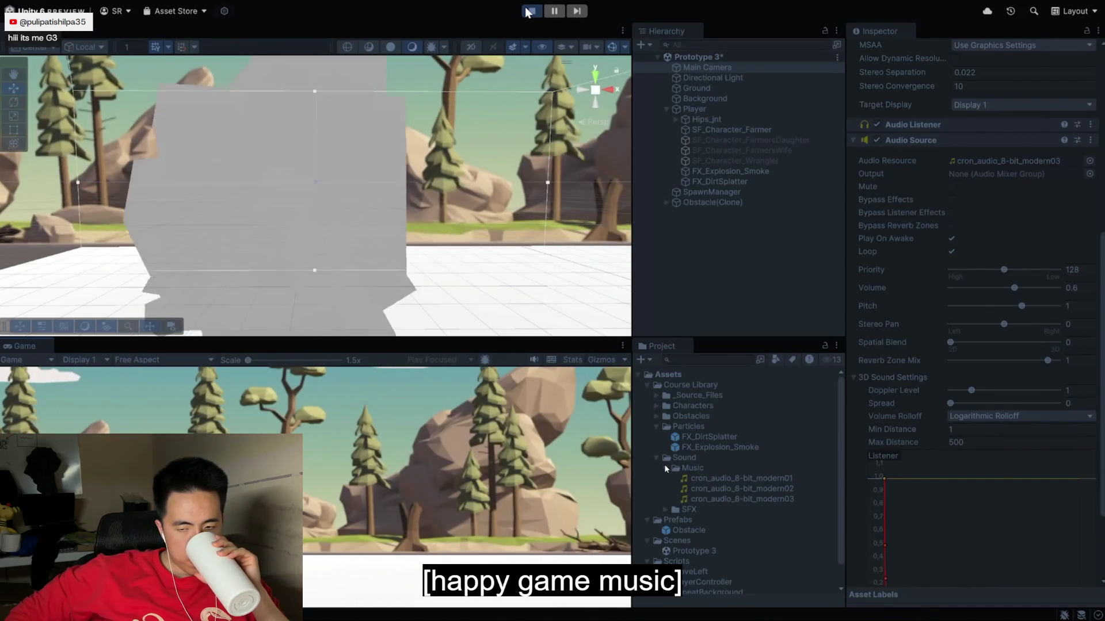
click(527, 11)
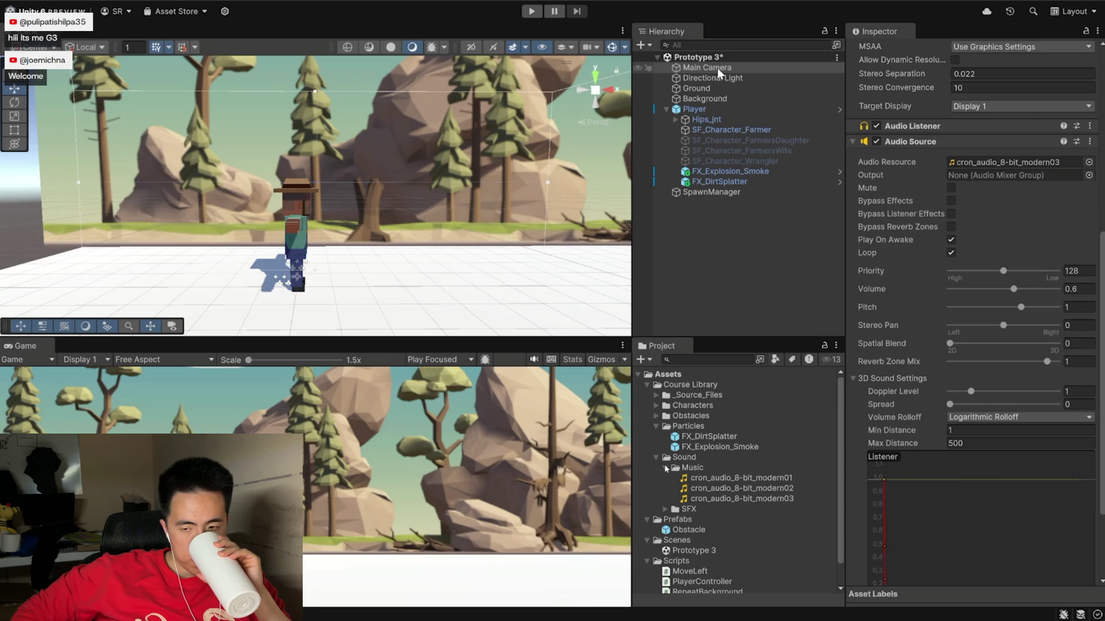
Step: Dismiss the video's Add Component search and exit fullscreen to show the lesson page
scroll(996, 251, down, 3)
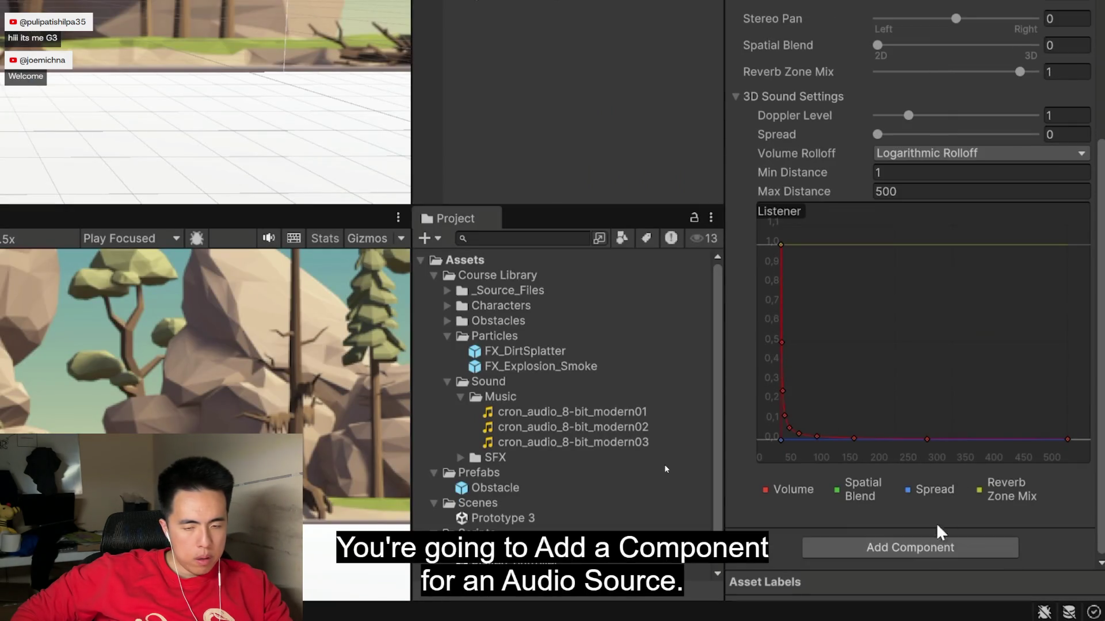
click(925, 551)
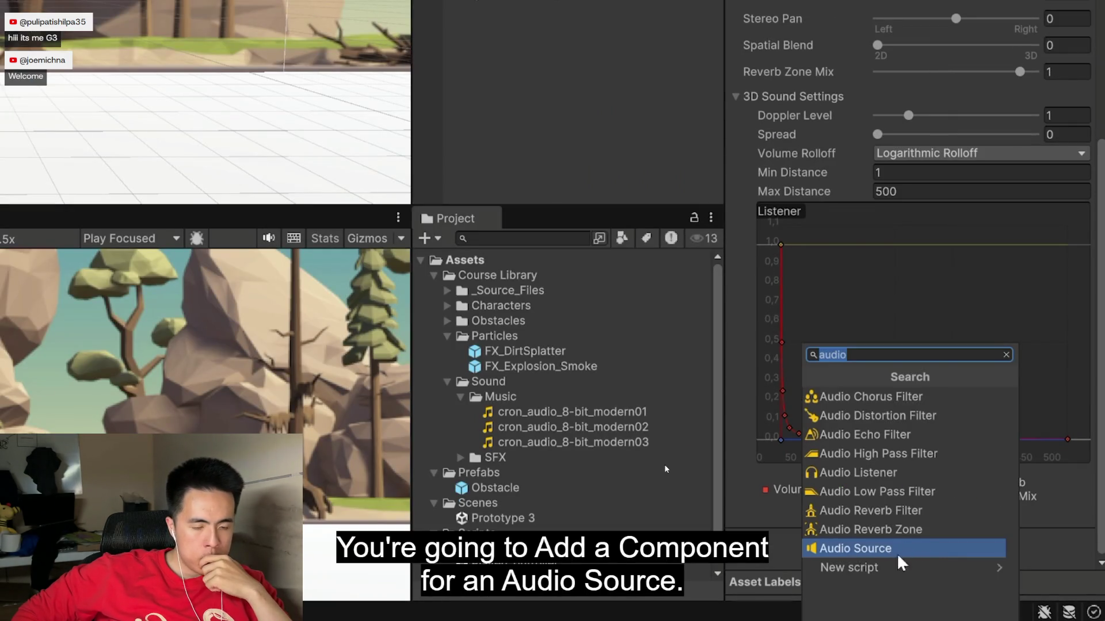
click(767, 546)
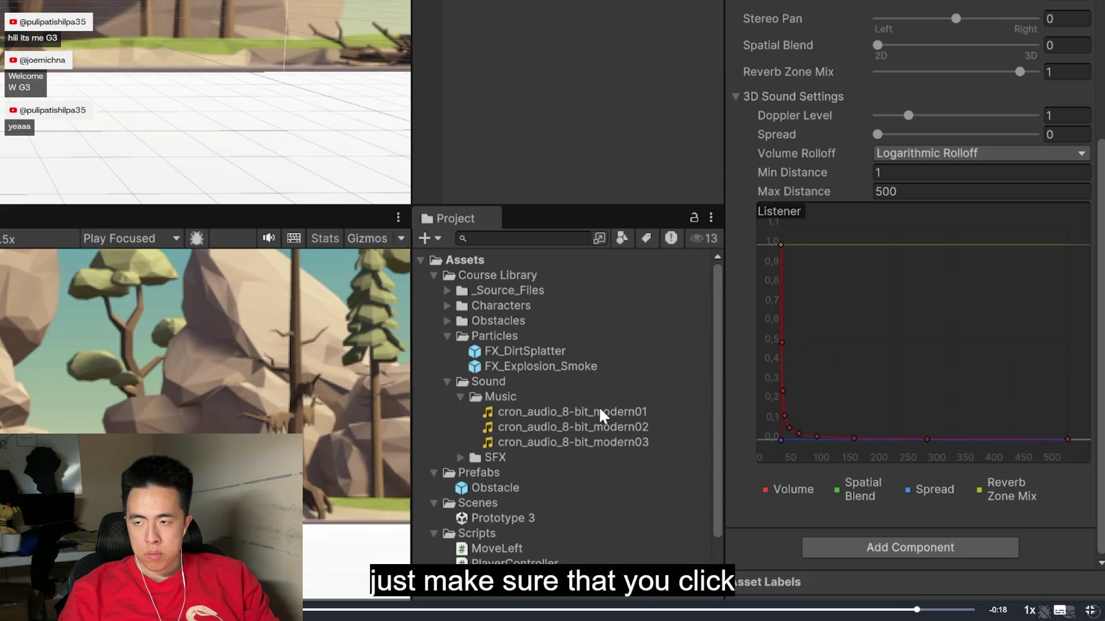
scroll(927, 345, up, 5)
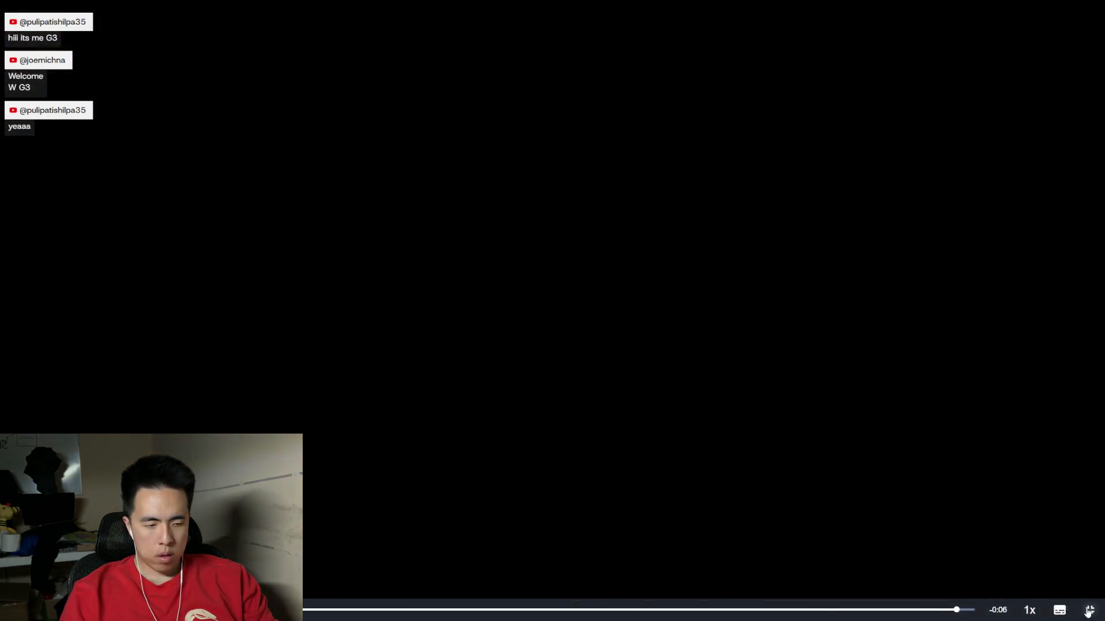
click(1088, 612)
scroll(715, 512, down, 1)
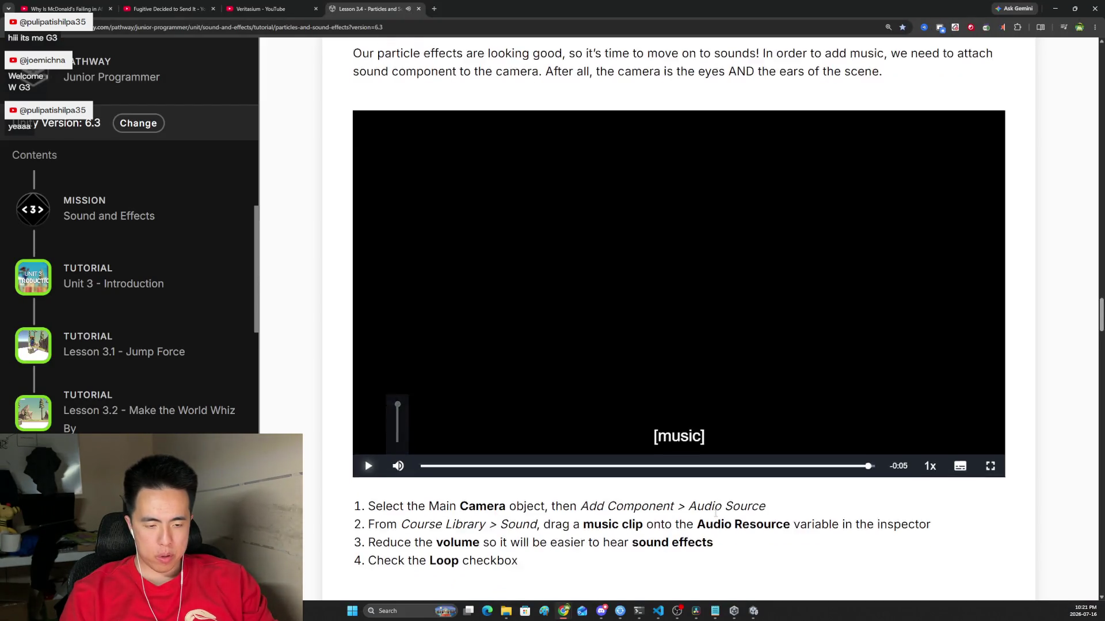
Step: In Unity Editor, add an Audio Source to Main Camera via Add Component 'audio' and open its clip picker
click(753, 611)
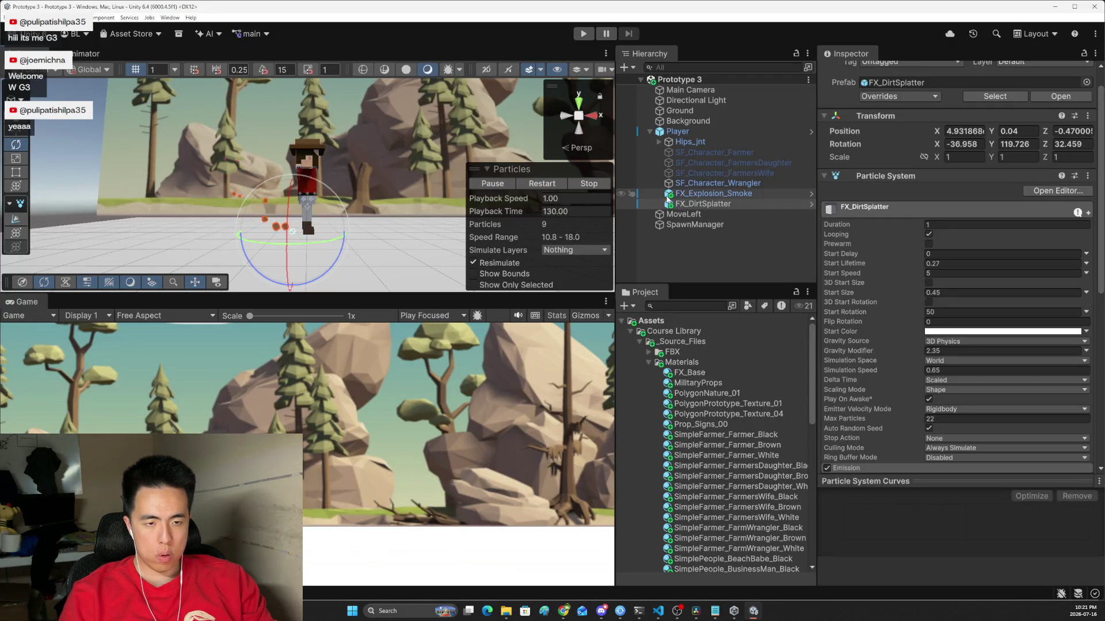
click(683, 90)
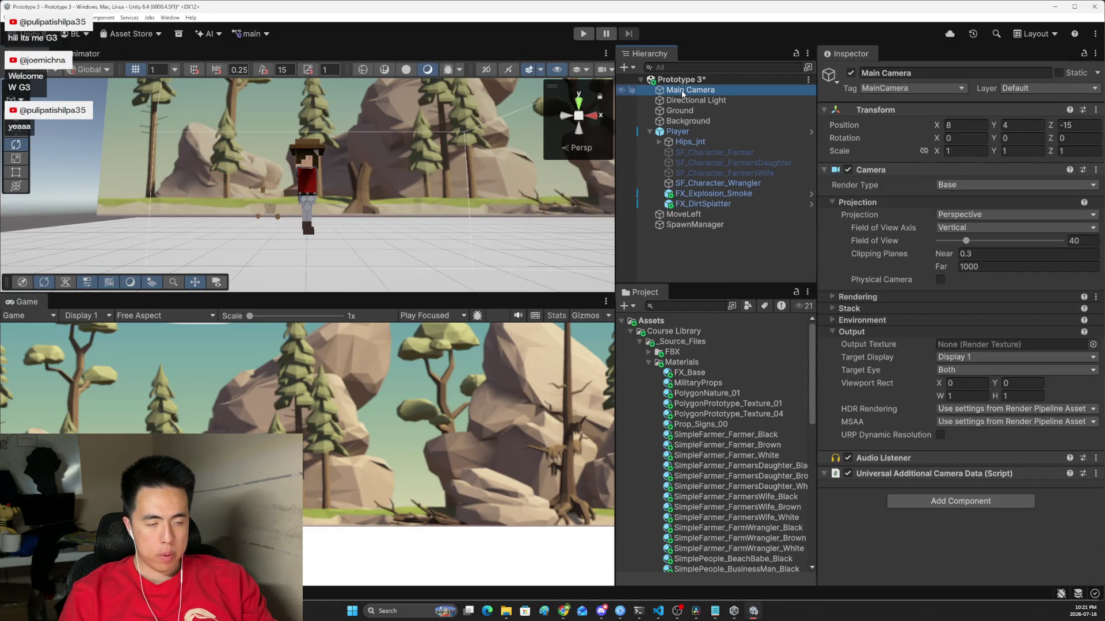
click(952, 501)
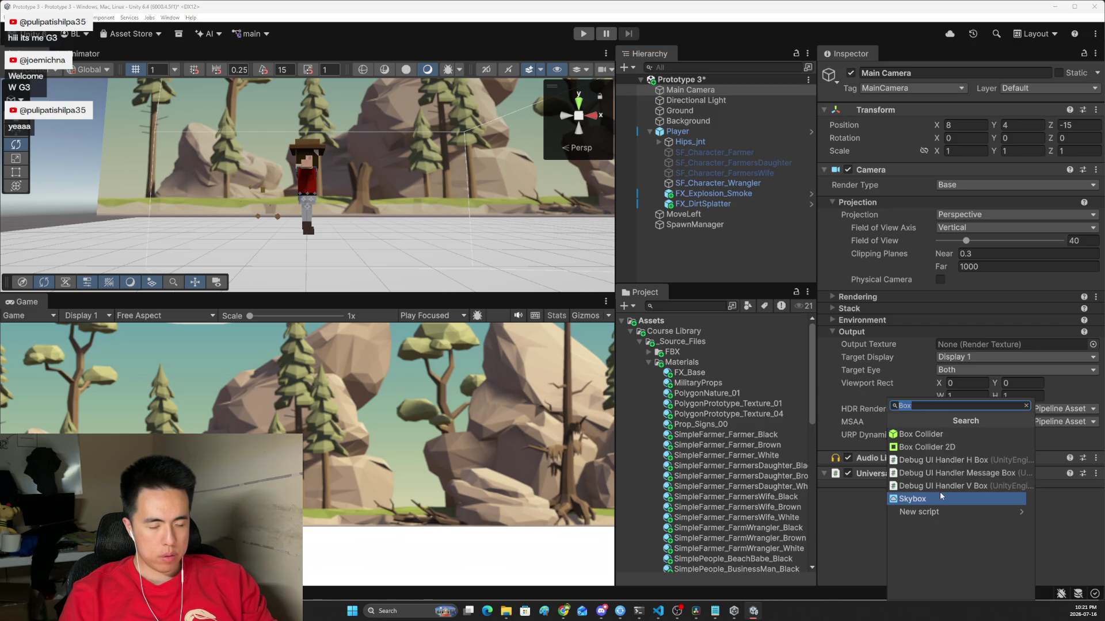
text(audio)
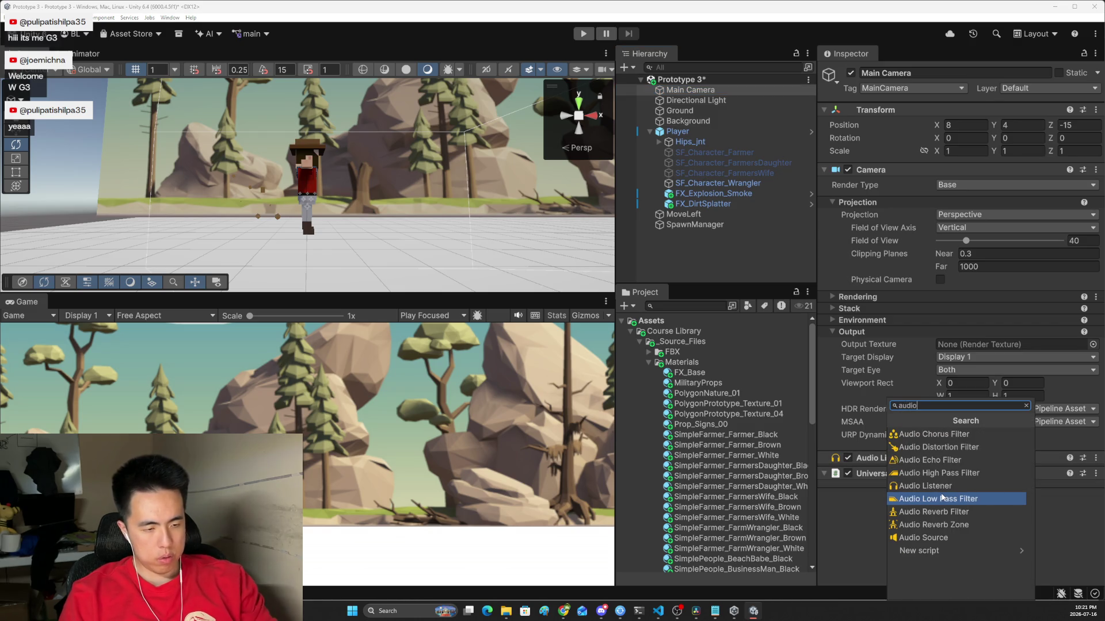
click(924, 537)
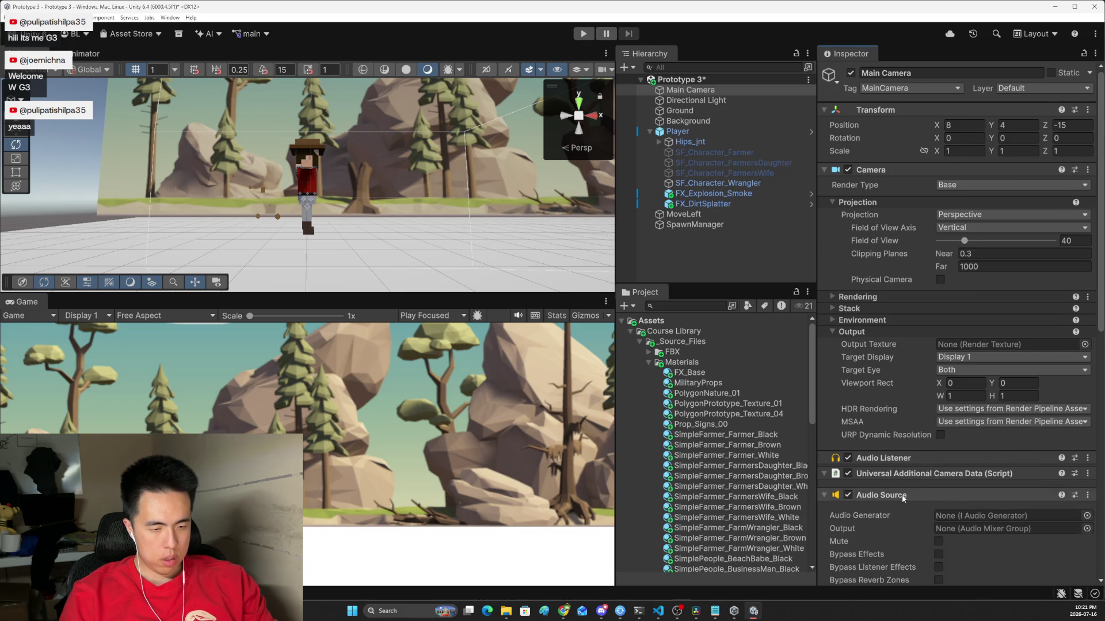
scroll(904, 499, down, 2)
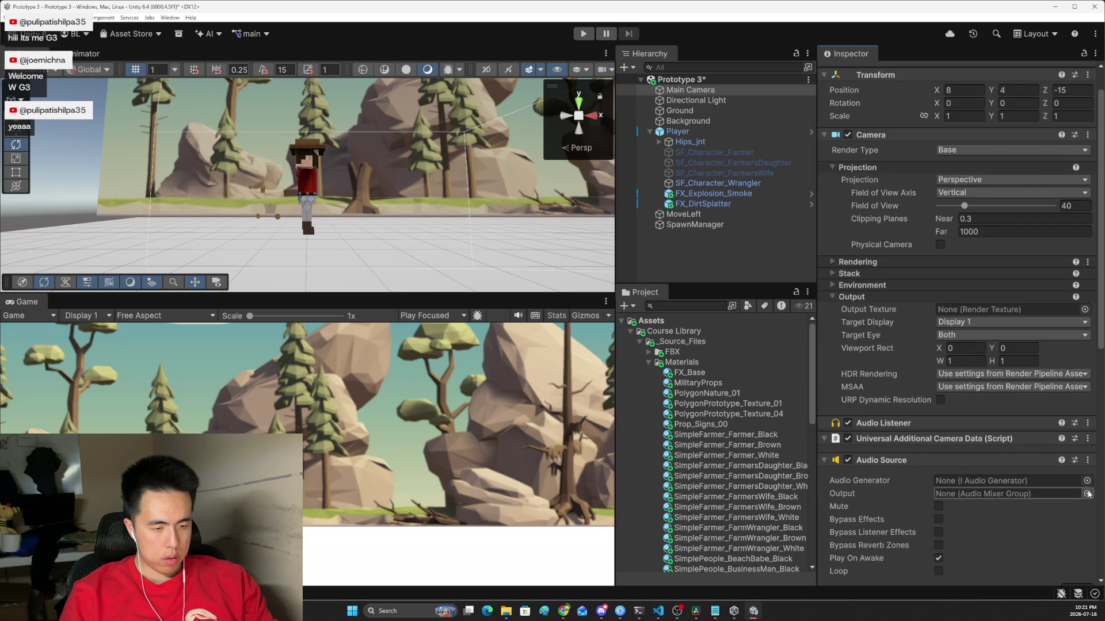
click(1087, 480)
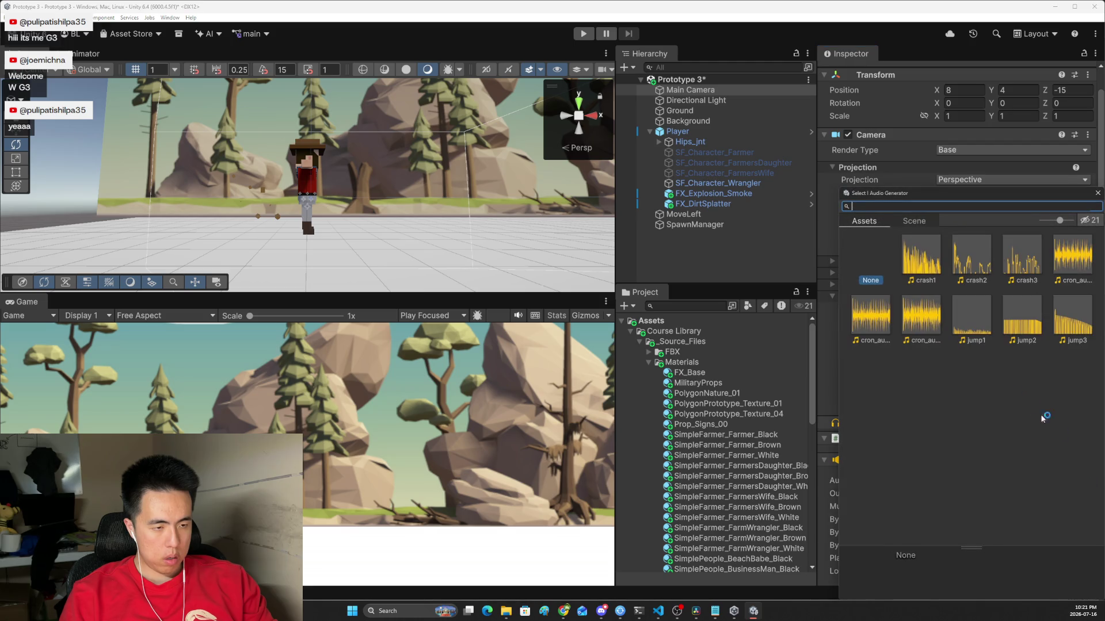
Step: Assign jump2 as the Audio Source clip and expand Course Library Sound > Music
double_click(1020, 329)
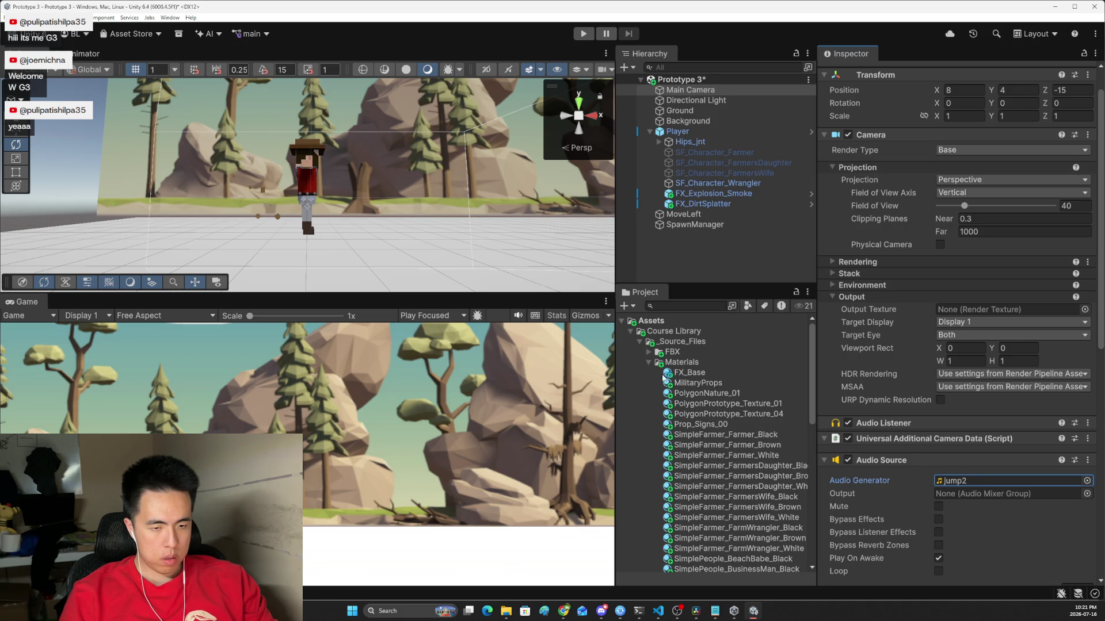
click(648, 363)
click(649, 373)
click(650, 373)
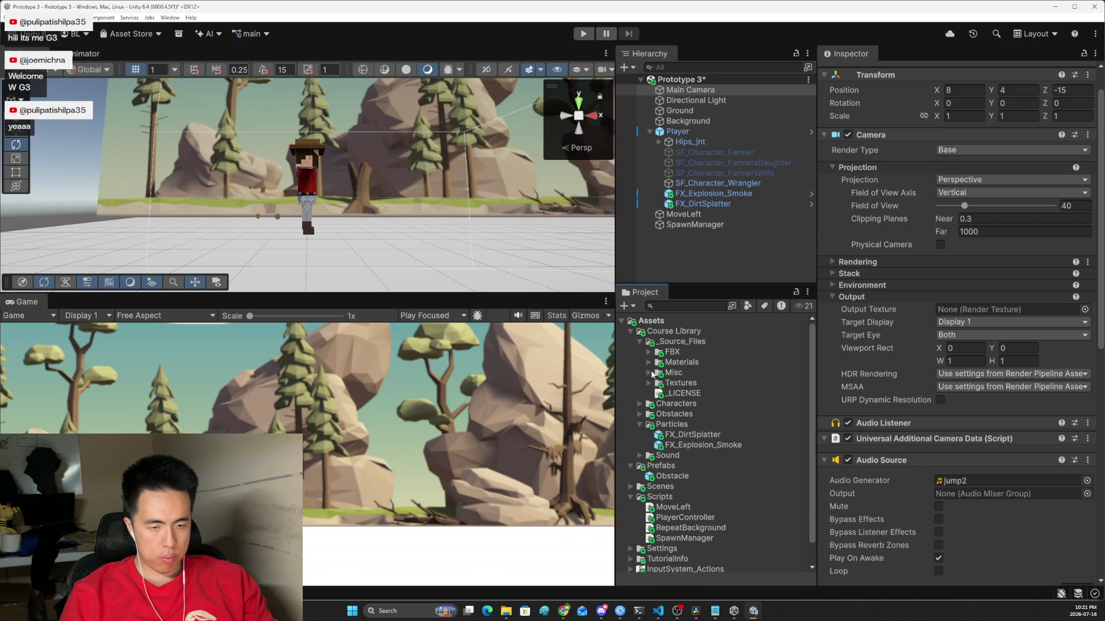
click(639, 342)
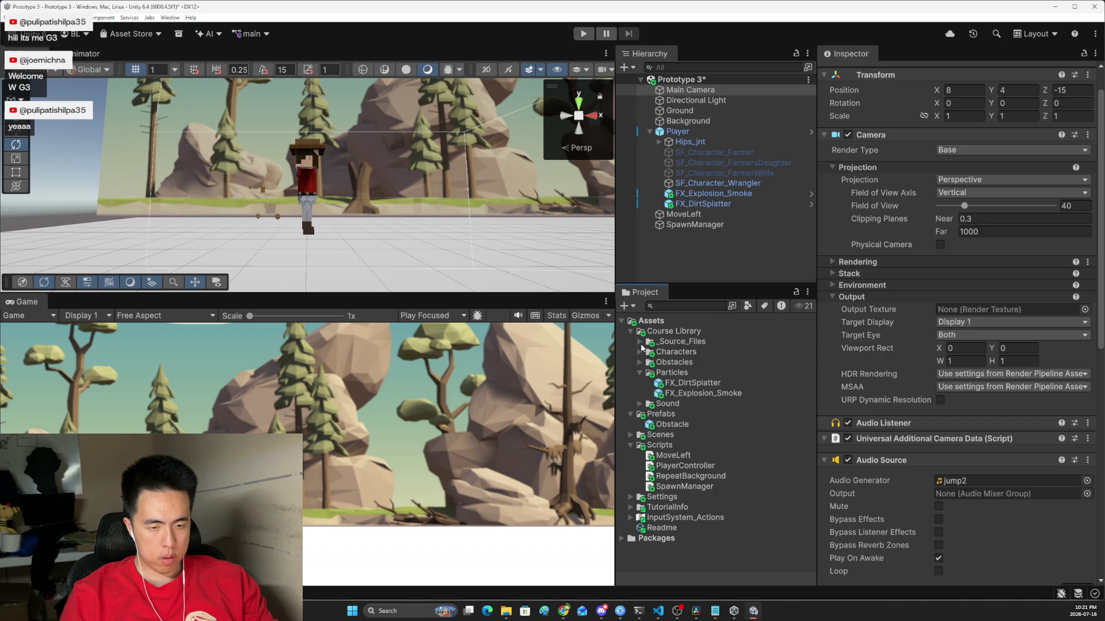
click(639, 404)
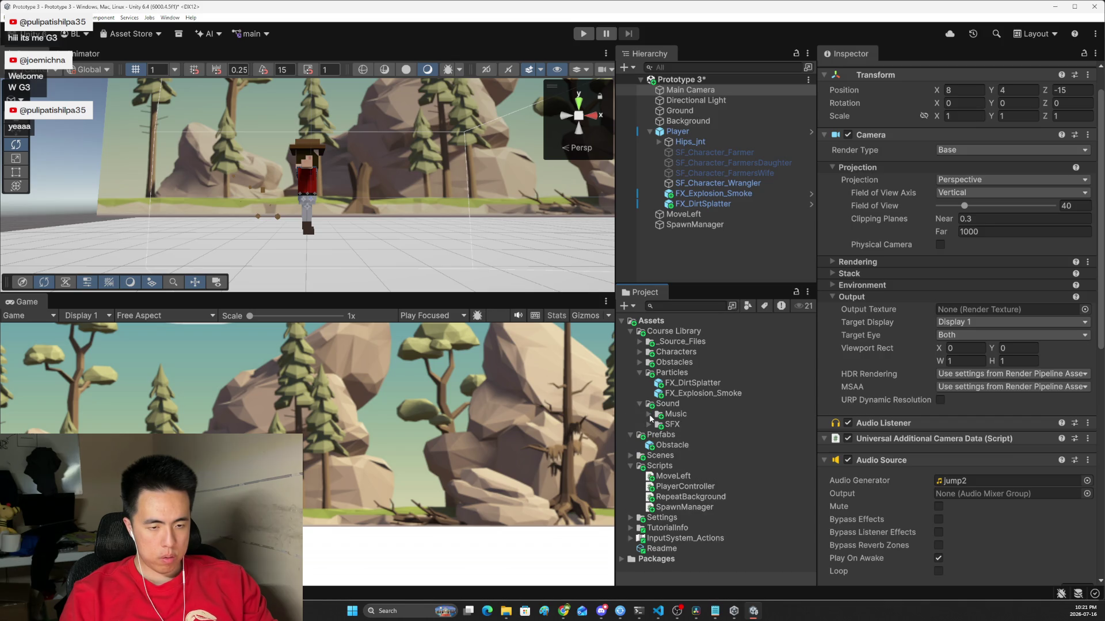
click(649, 415)
Step: Preview the cron_audio_8-bit_modern02 track, then reselect Main Camera in the Hierarchy
double_click(694, 436)
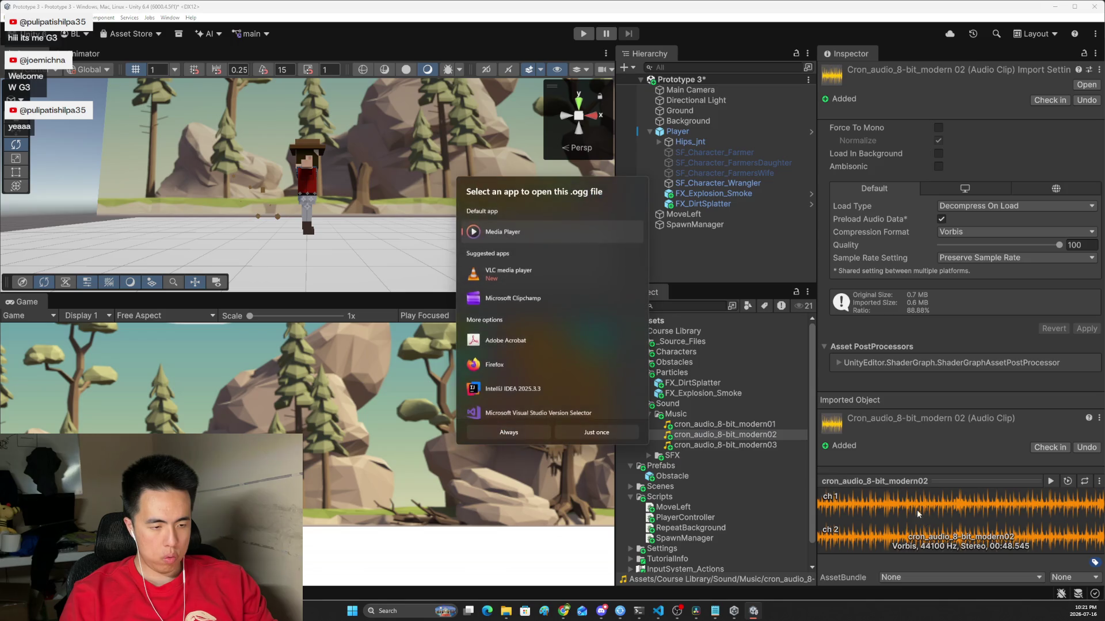
click(1052, 482)
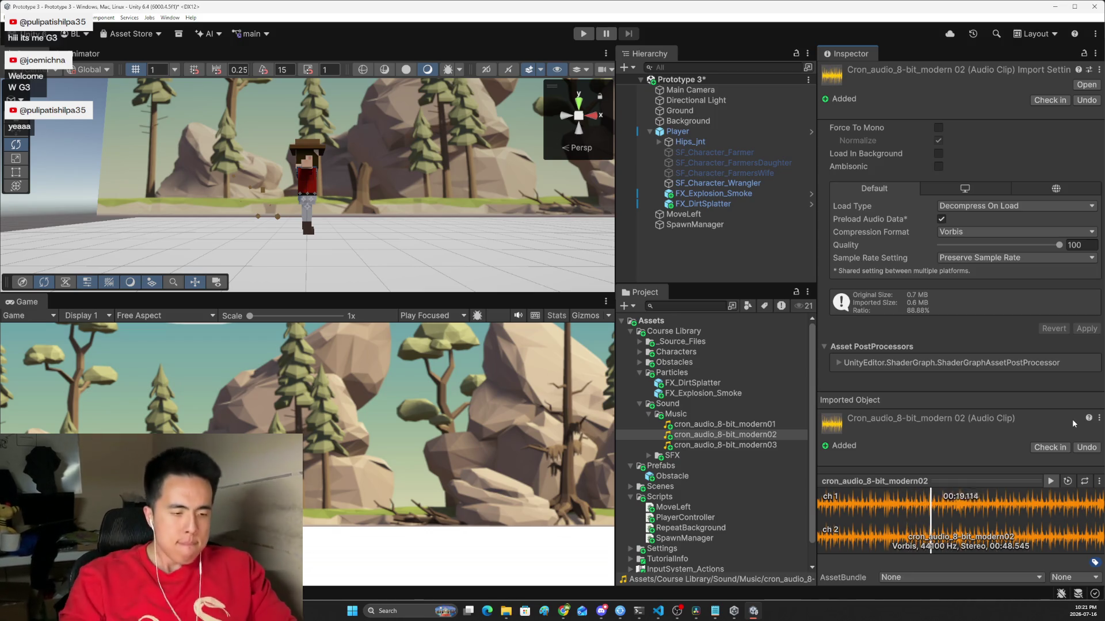
click(1052, 481)
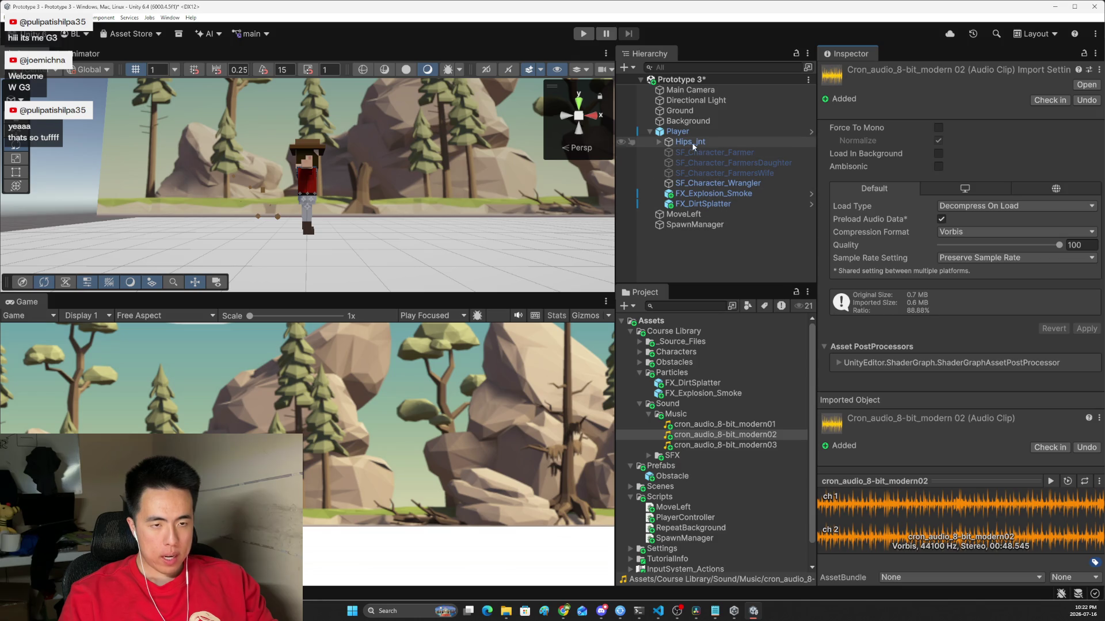
click(683, 91)
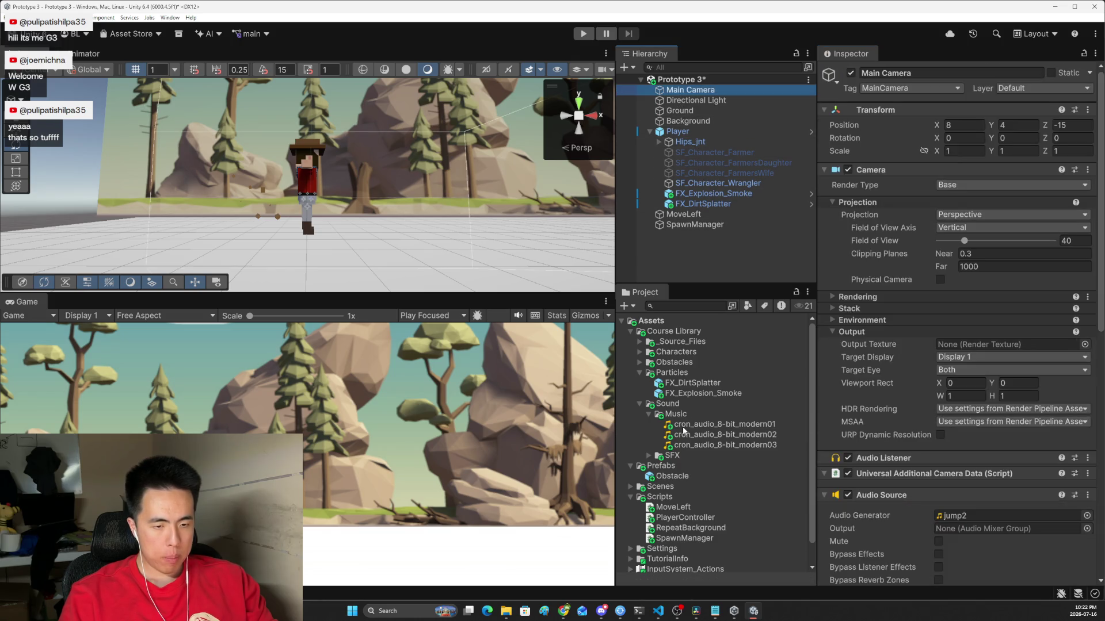
Step: Put cron_audio_8-bit_modern02 in the Audio Source's generator field, play-test, then return to Chrome
mouse_move(686, 438)
mouse_down()
mouse_move(956, 478)
mouse_move(939, 493)
mouse_move(964, 520)
mouse_move(948, 517)
mouse_up()
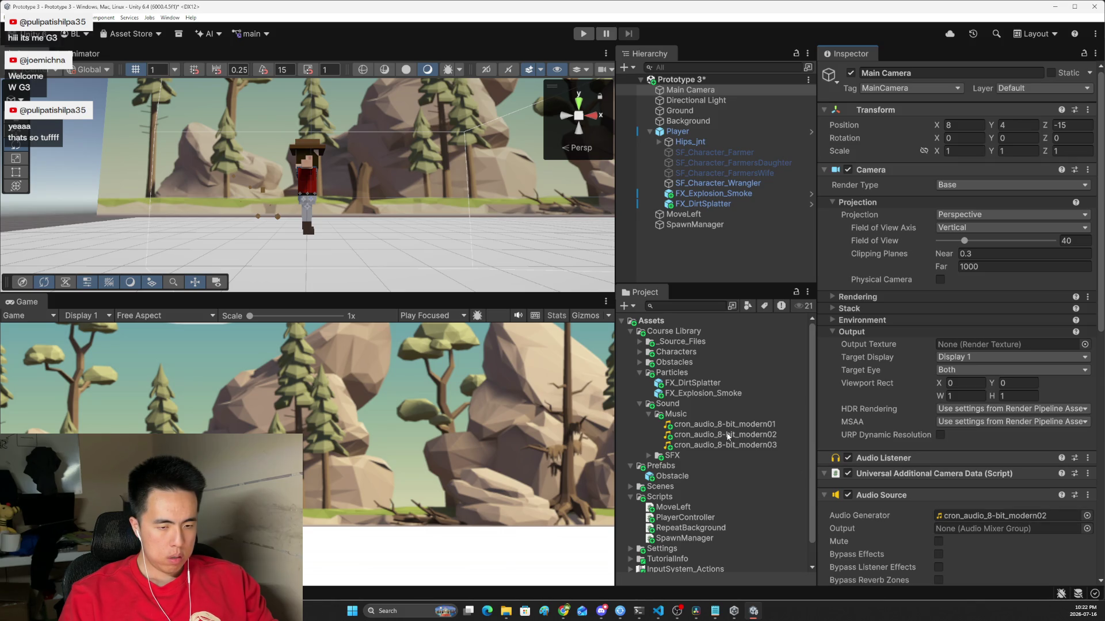
scroll(892, 482, down, 3)
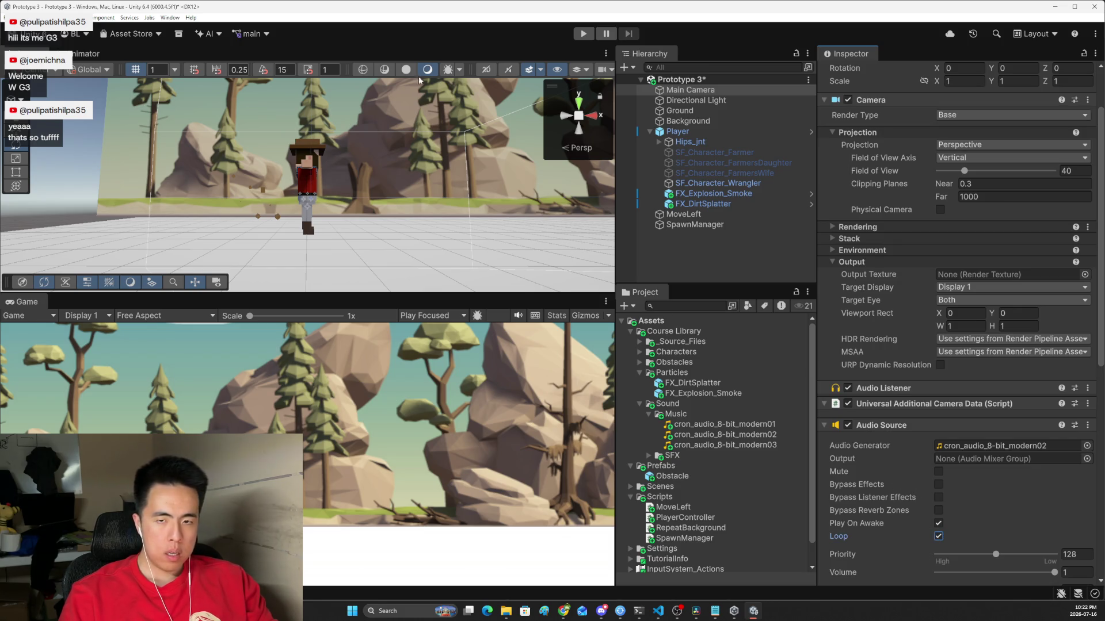
click(582, 34)
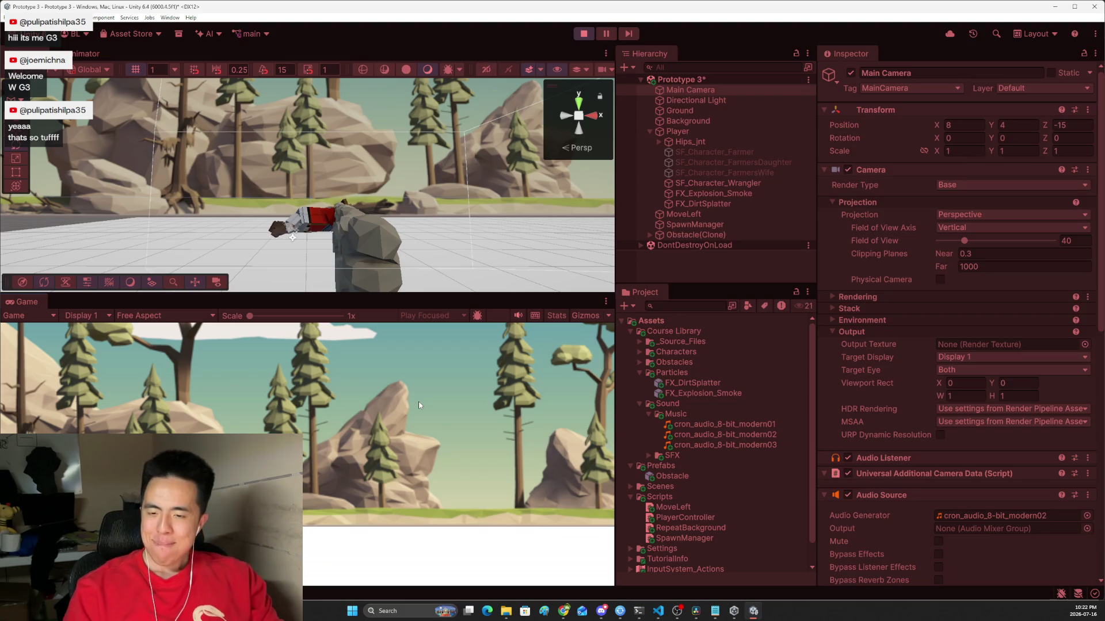
click(581, 34)
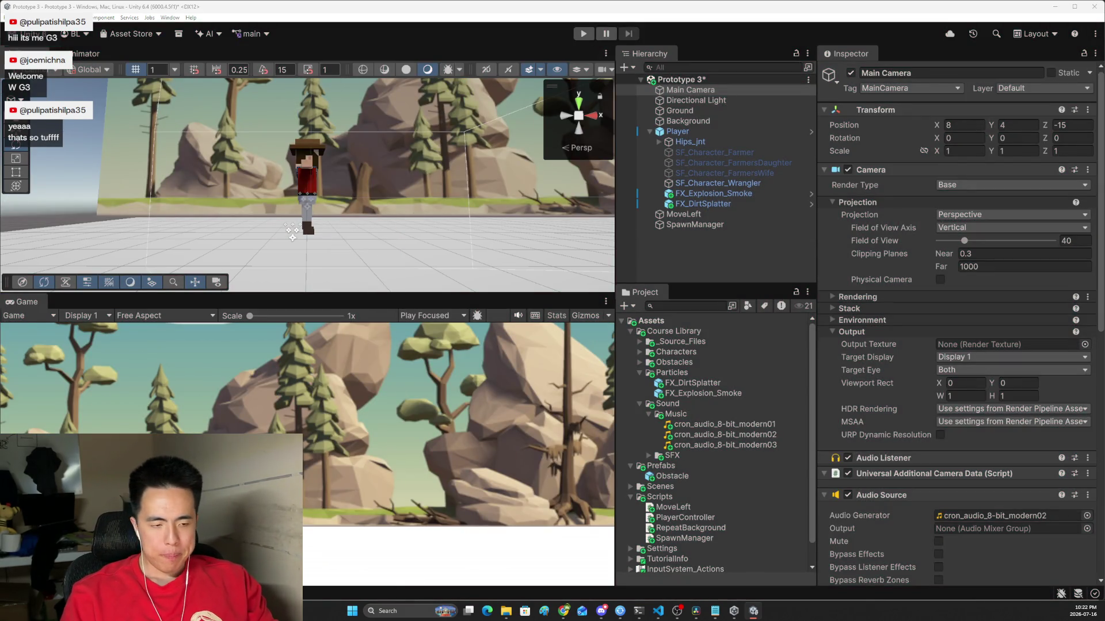
key(alt+Tab)
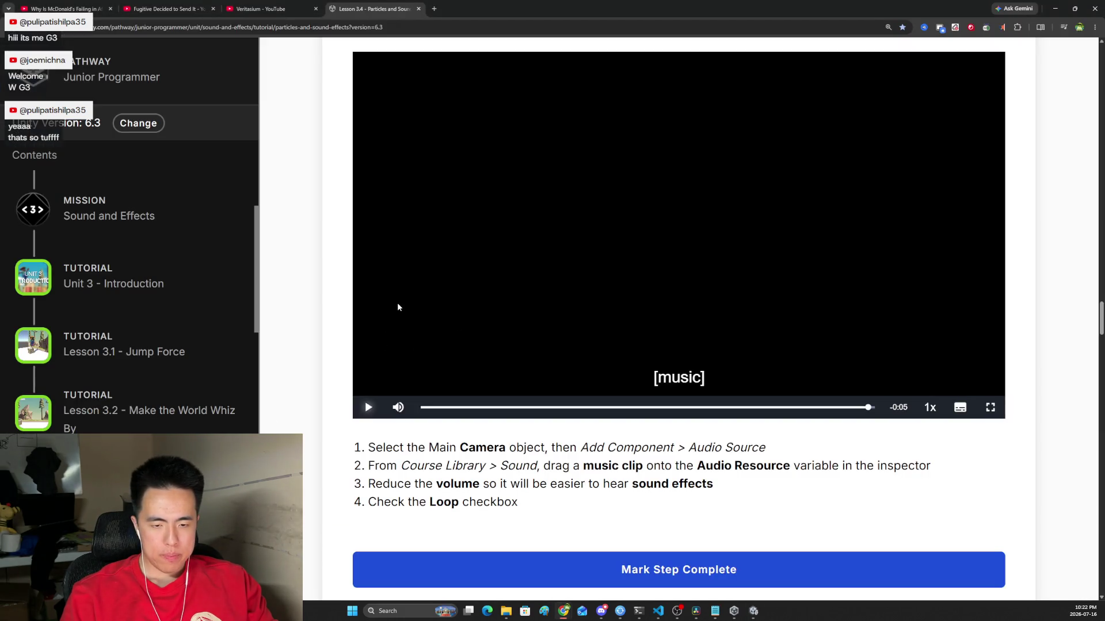
Step: Play the step 5 'Declare variables for Audio Clips' video in full screen
key(alt+Tab)
key(alt+Tab)
scroll(412, 298, down, 1)
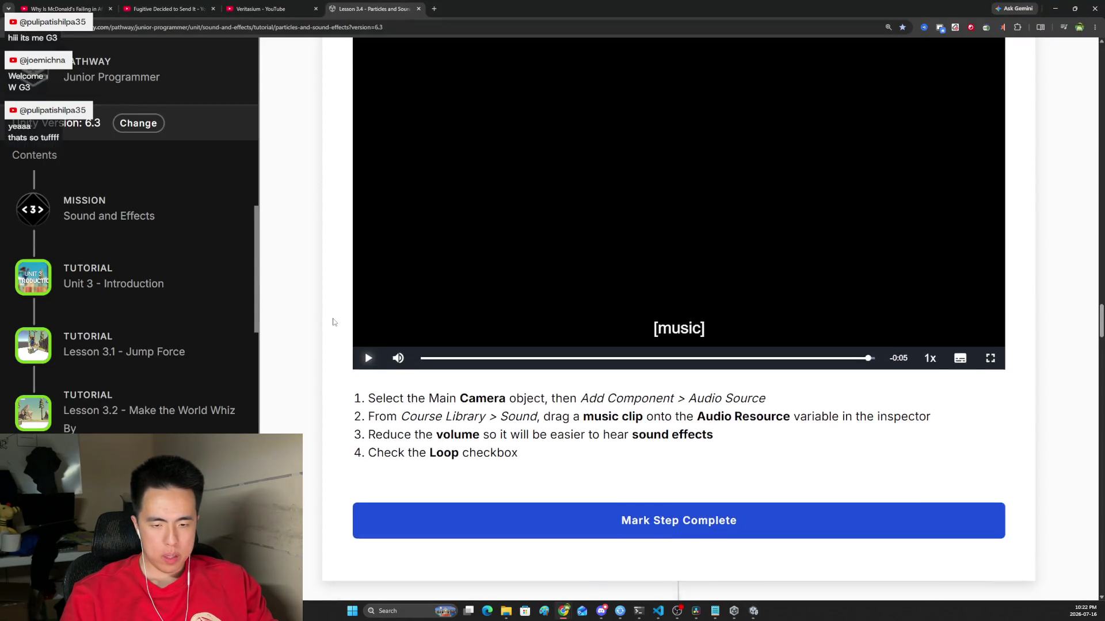
scroll(334, 322, down, 10)
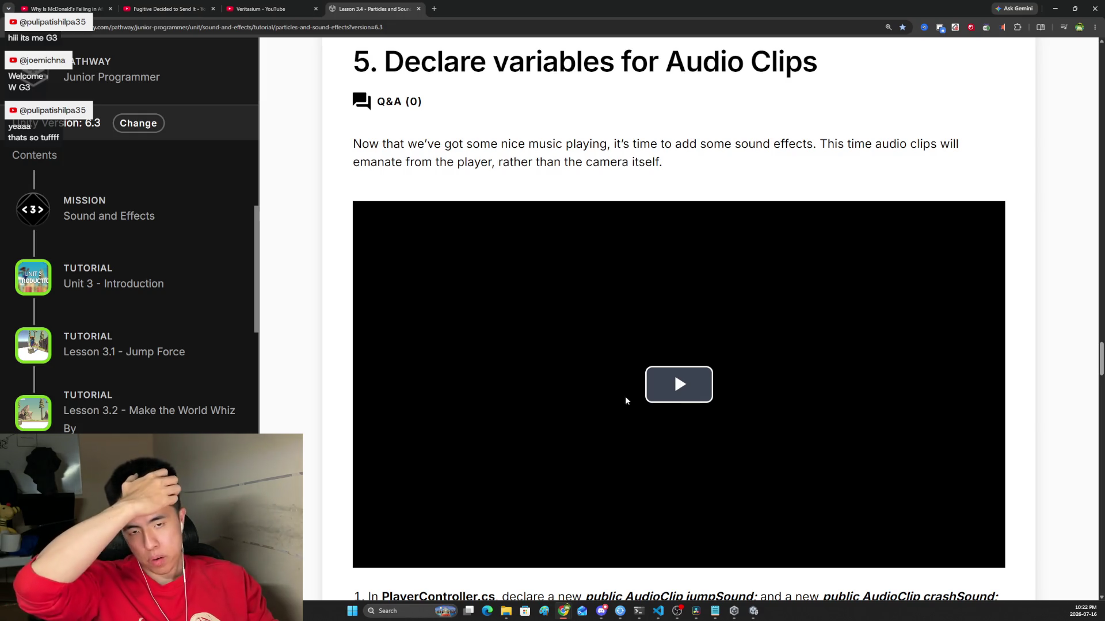
click(664, 402)
scroll(667, 405, down, 3)
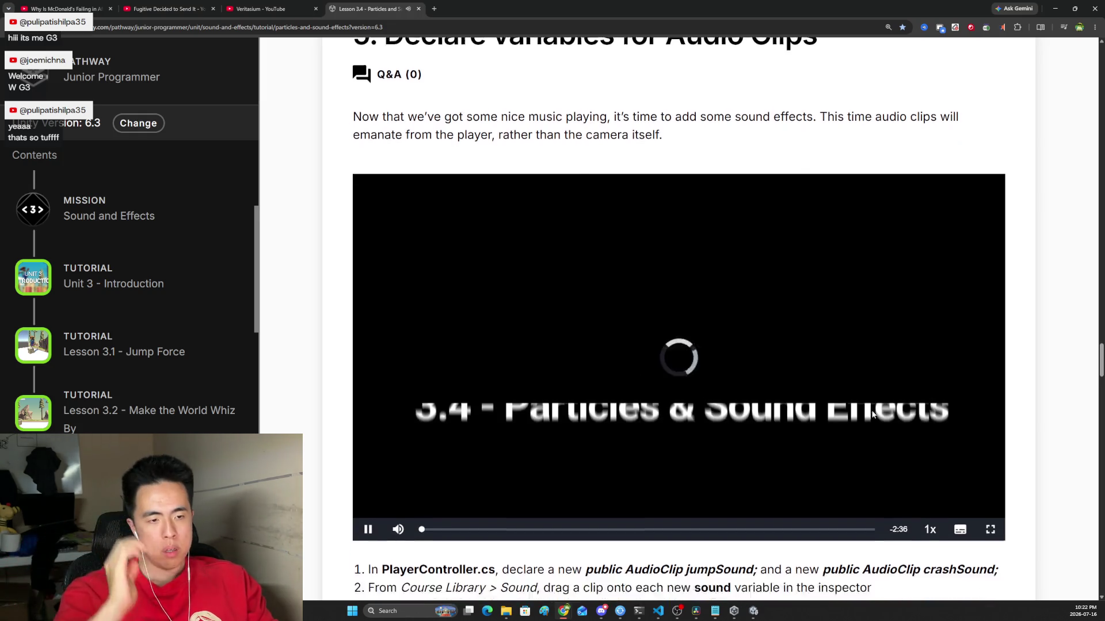
click(990, 384)
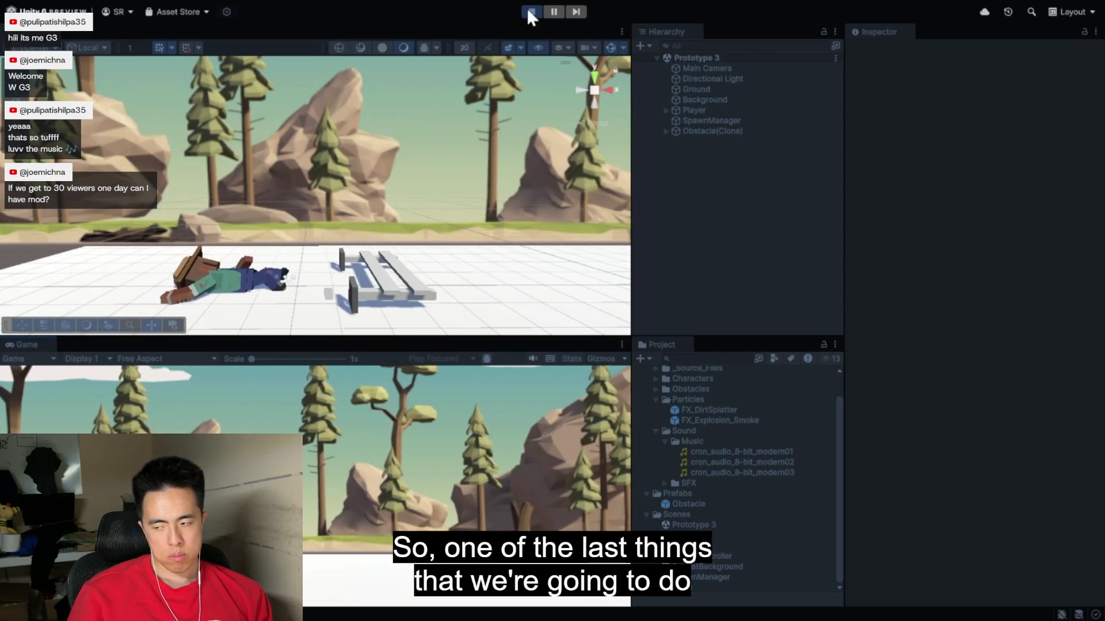
Step: Follow the step 5 video until PlayerController.cs opens showing its particle, jumpForce and gameOver declarations
click(529, 12)
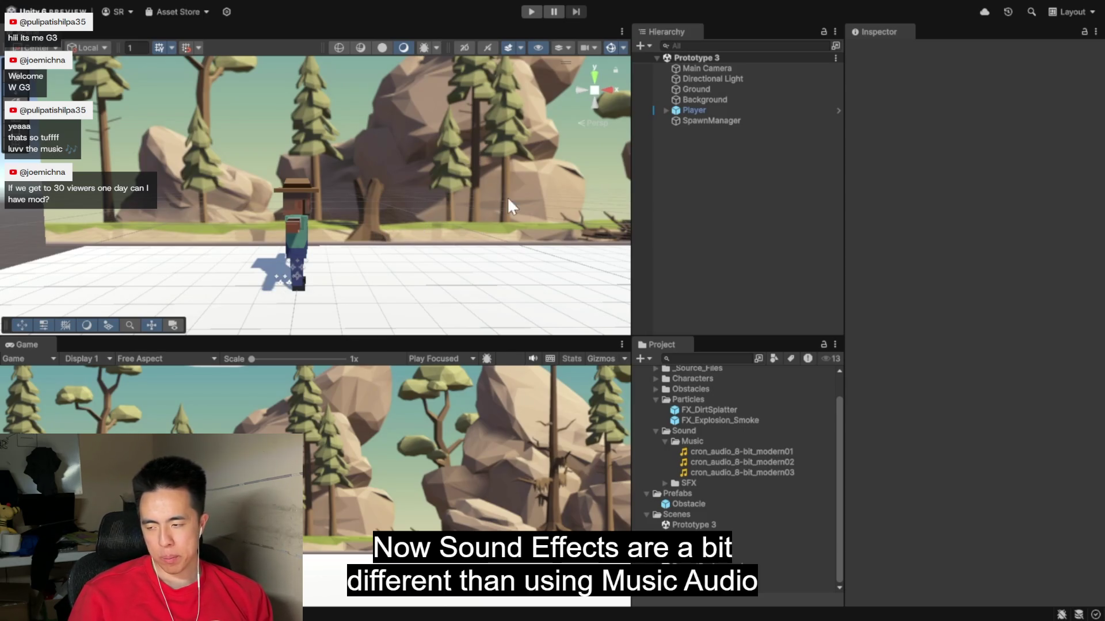
click(716, 108)
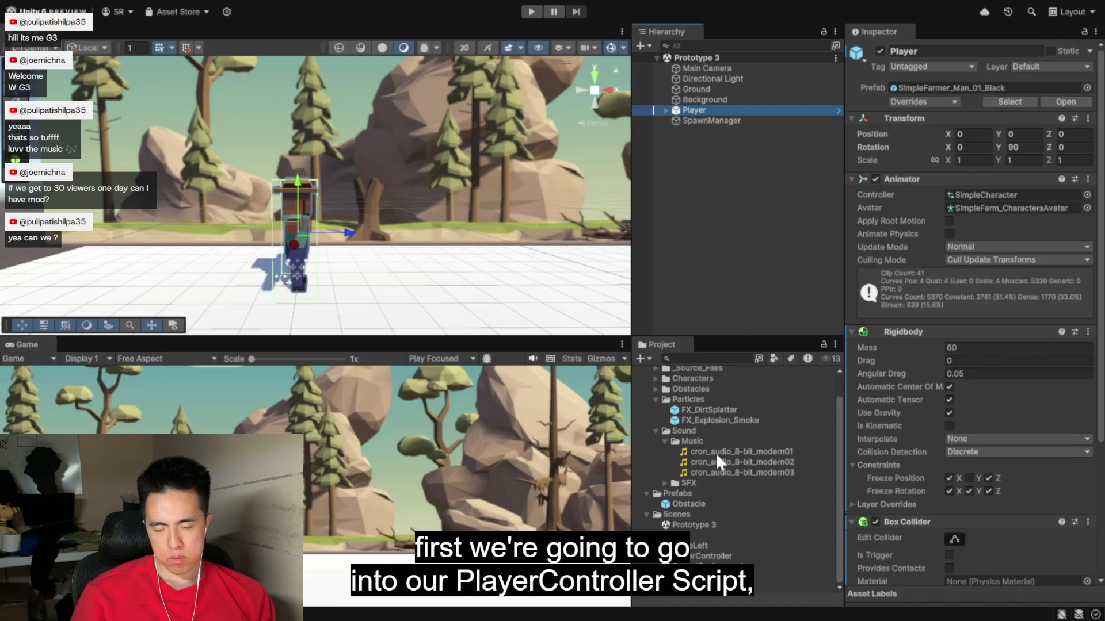
double_click(732, 555)
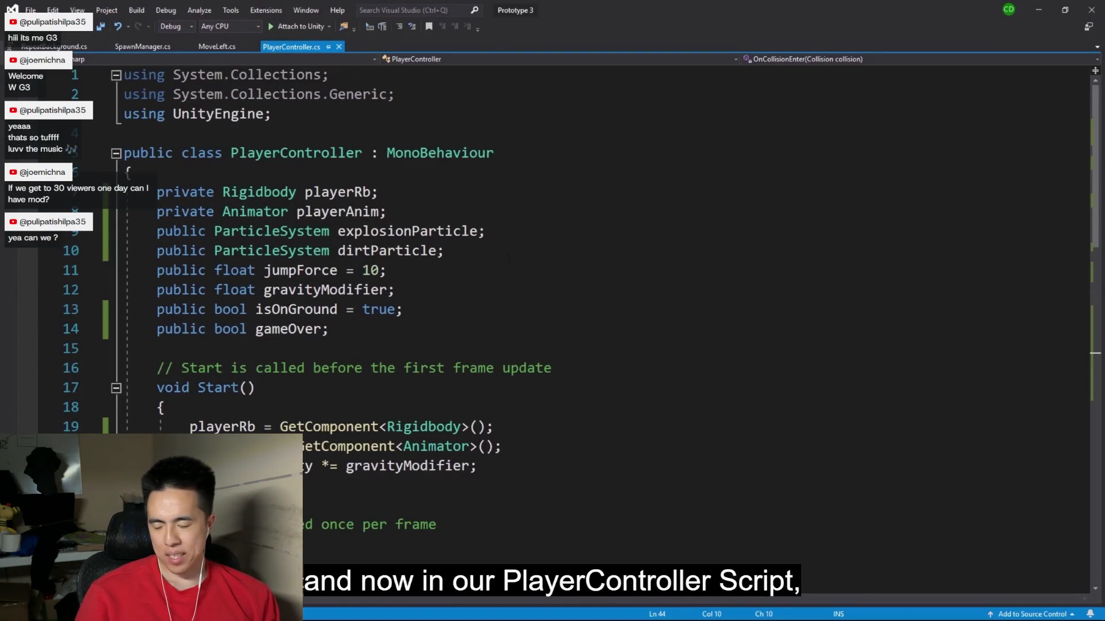
Step: Declare 'public AudioClip jumpSound;' on a new line in PlayerController.cs
click(482, 242)
key(Return)
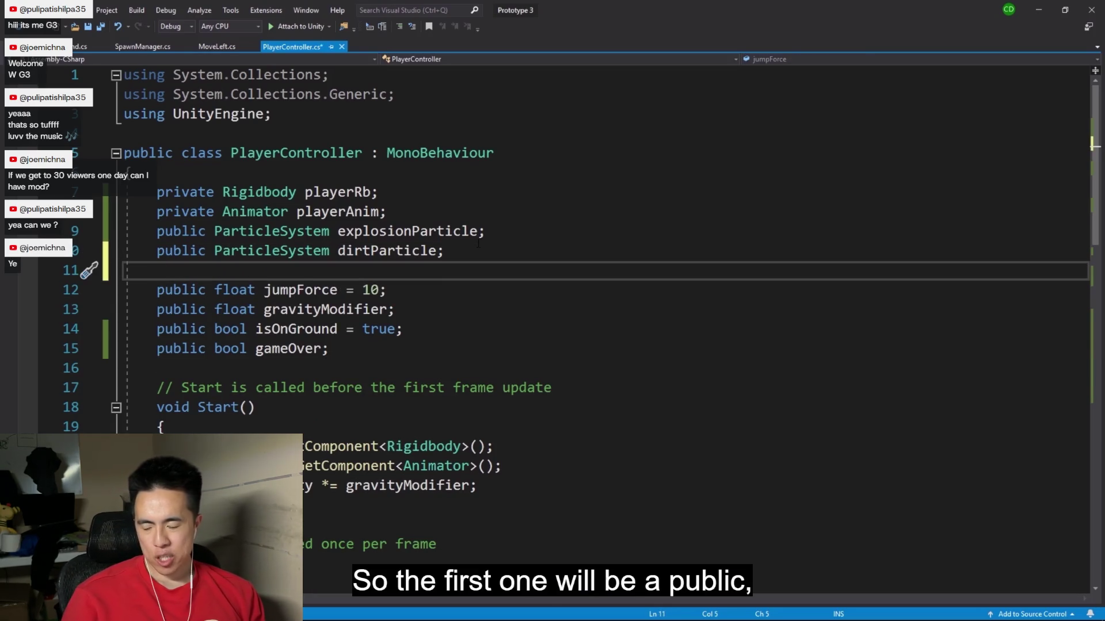
text(public)
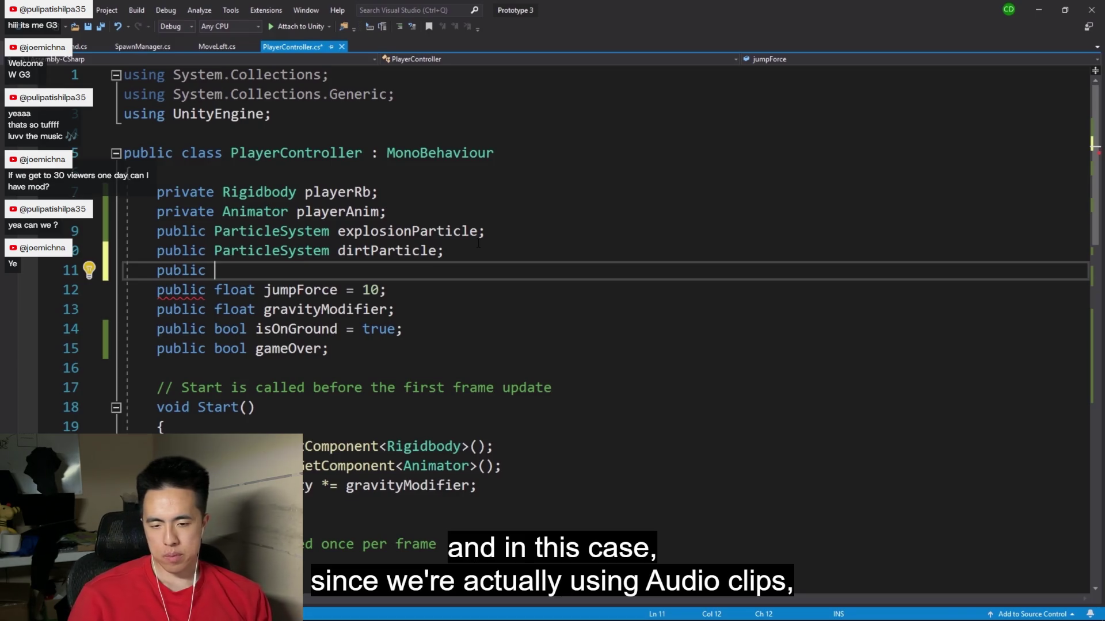
text( Audio)
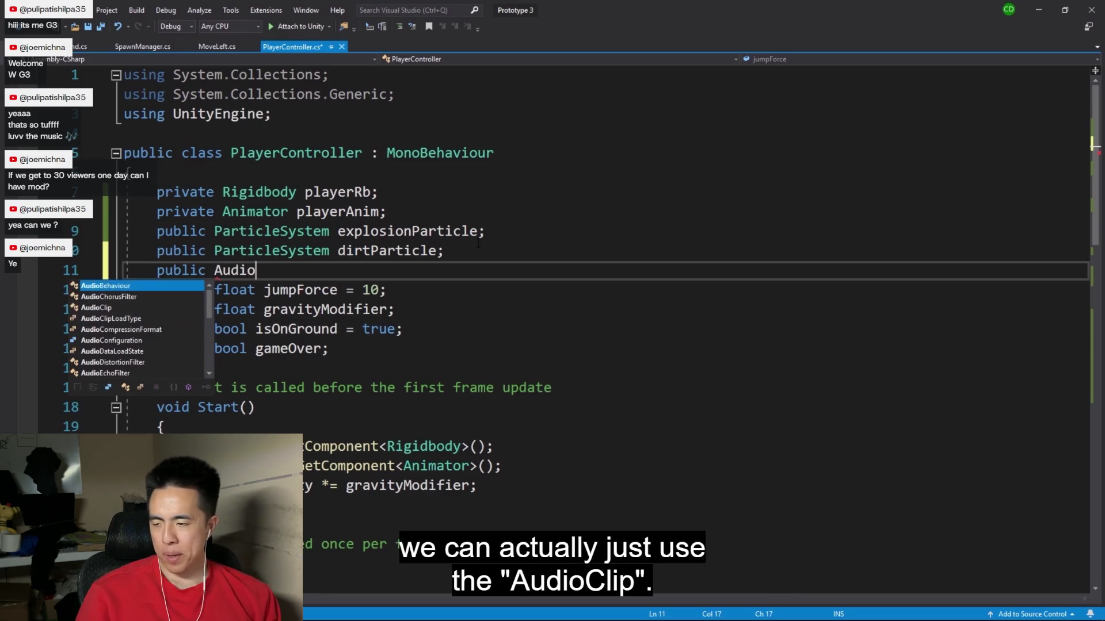
text(Clip)
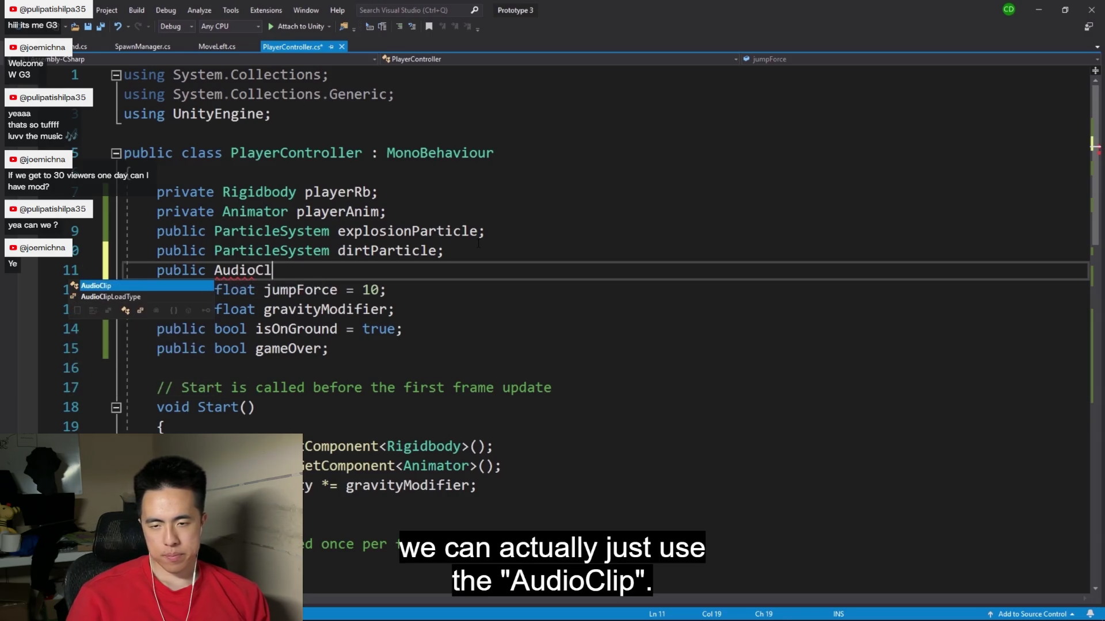
key(Escape)
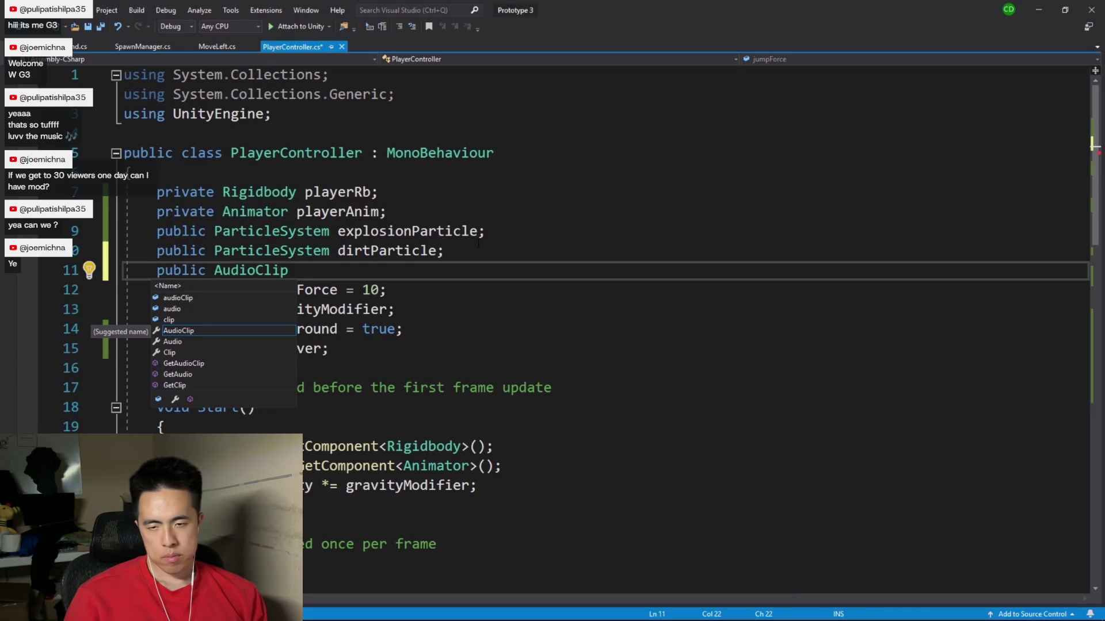
text(jumpSound)
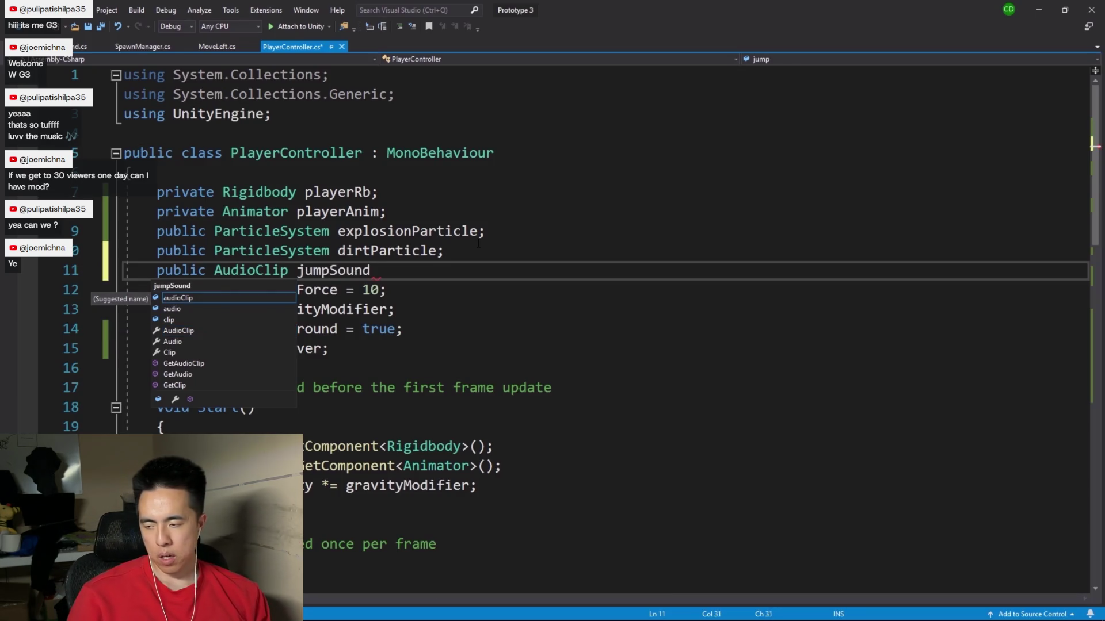
key(Escape)
text(;)
key(Return)
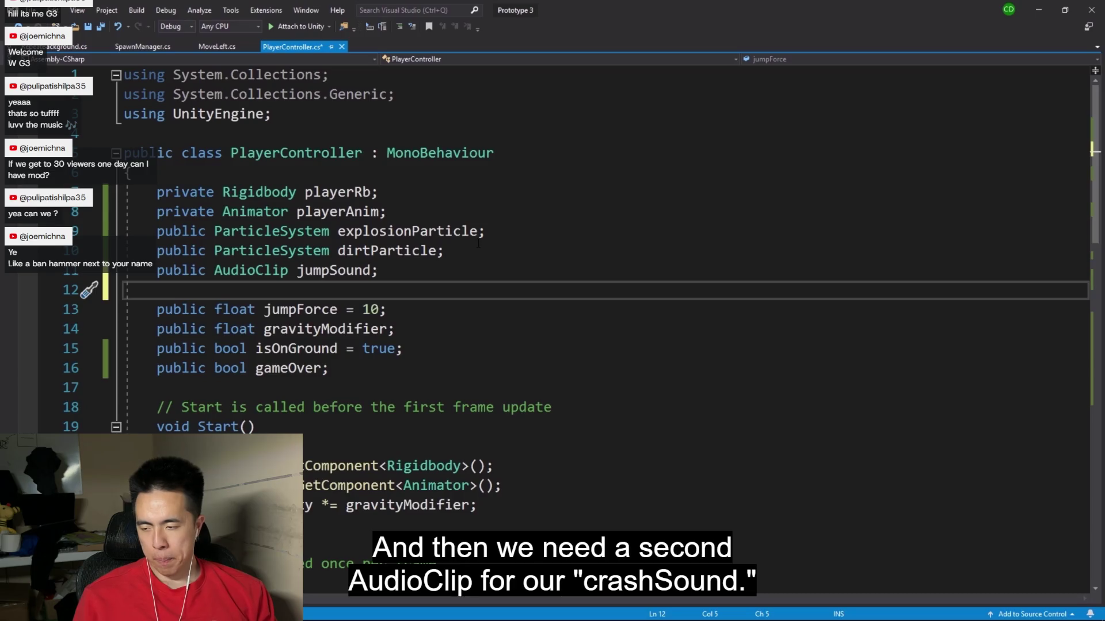
Step: Begin a second public AudioClip declaration, typed as far as 'crash'
text(public )
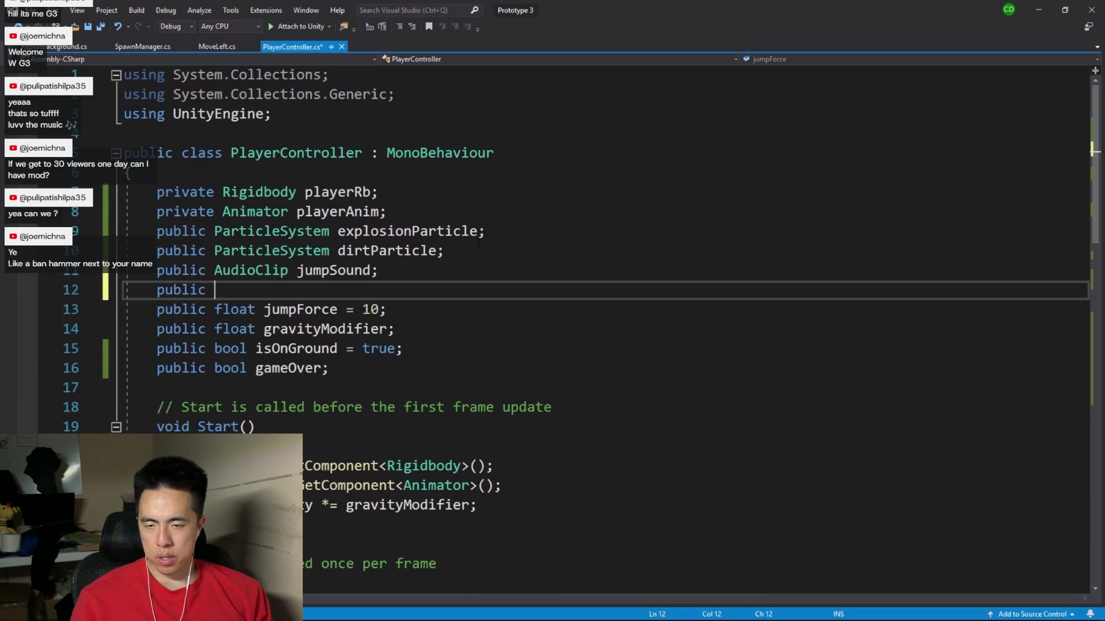
text(Audio)
key(Tab)
text(cr)
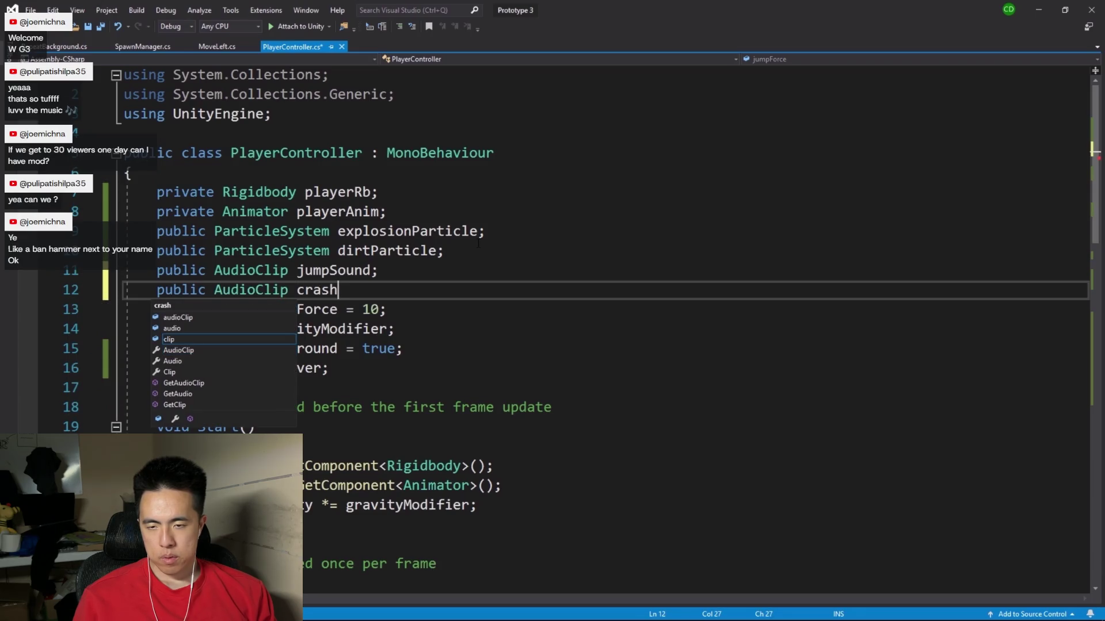